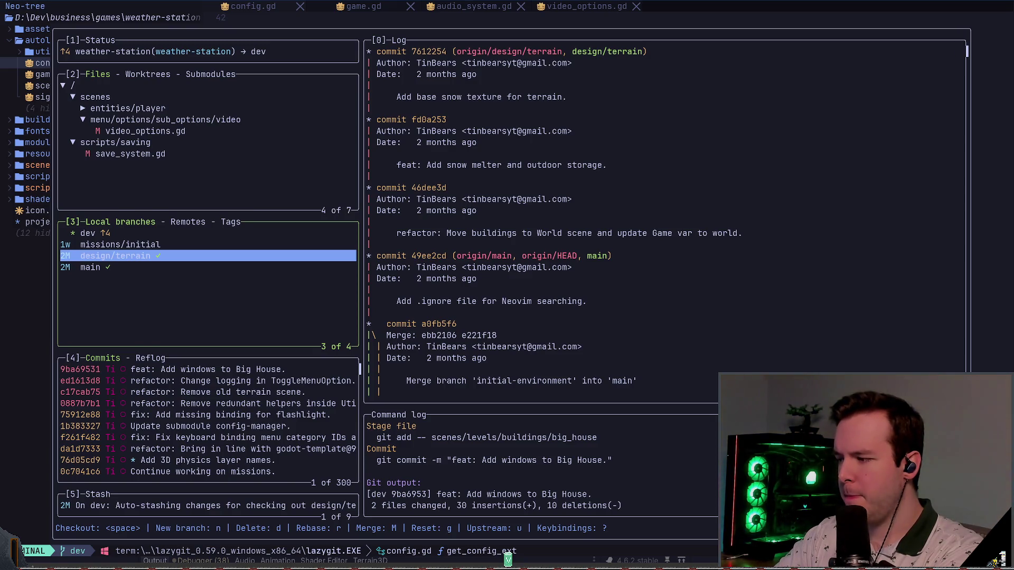
Start switching to design/terrain, then cancel instead of autostashing the uncommitted changes
key(space)
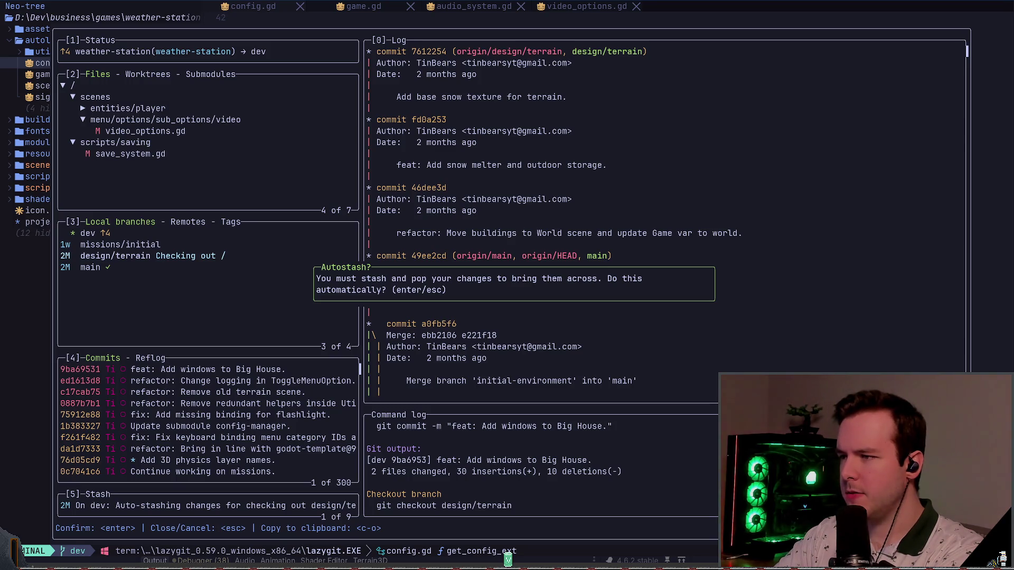
key(Return)
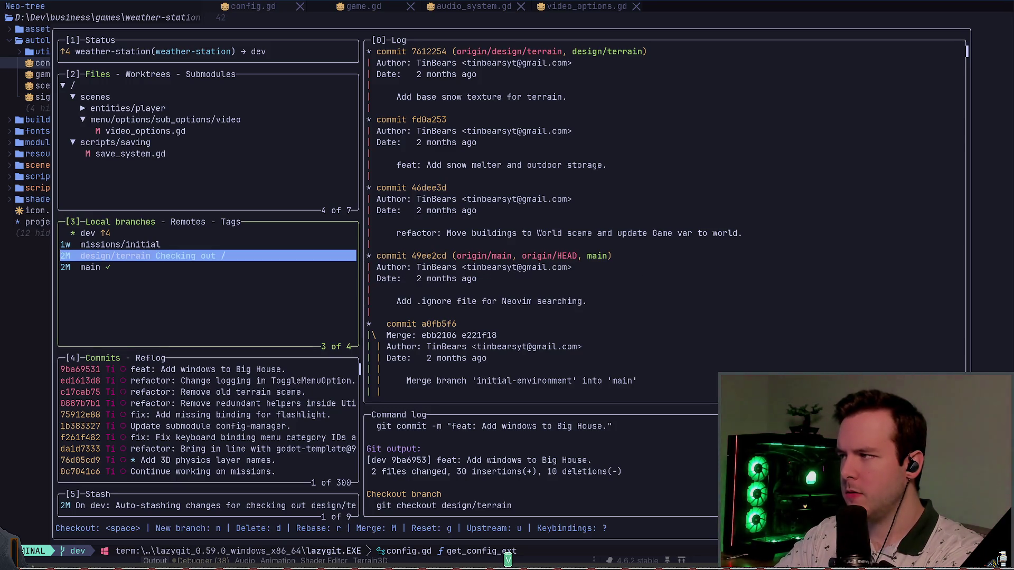
Quit Neovim with :qa and run git status to see the uncommitted changes
text(q)
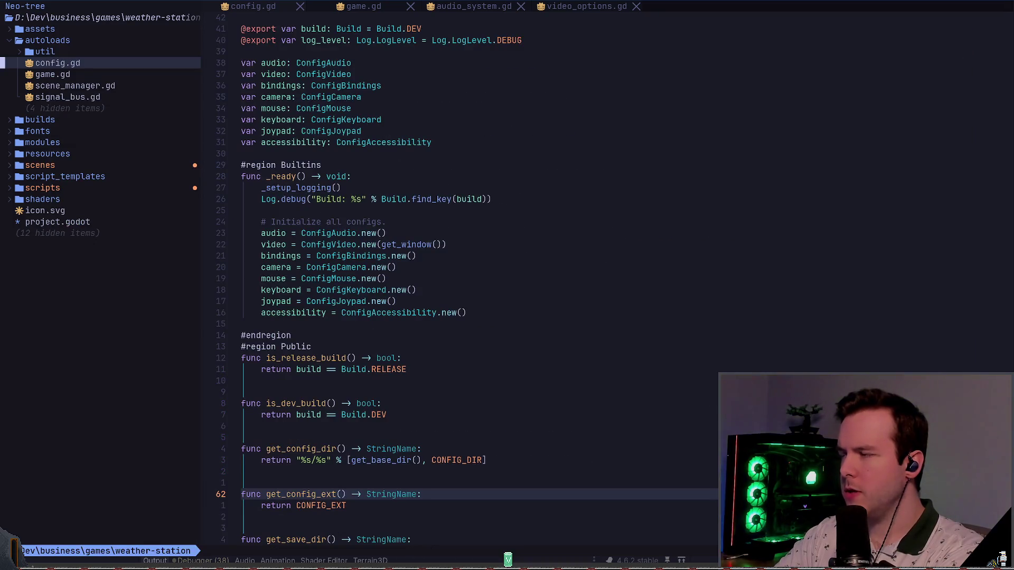
text(:qa)
key(Return)
text(git status)
key(Return)
Stash the uncommitted changes with git stash push and confirm the working tree is clean
text(git p)
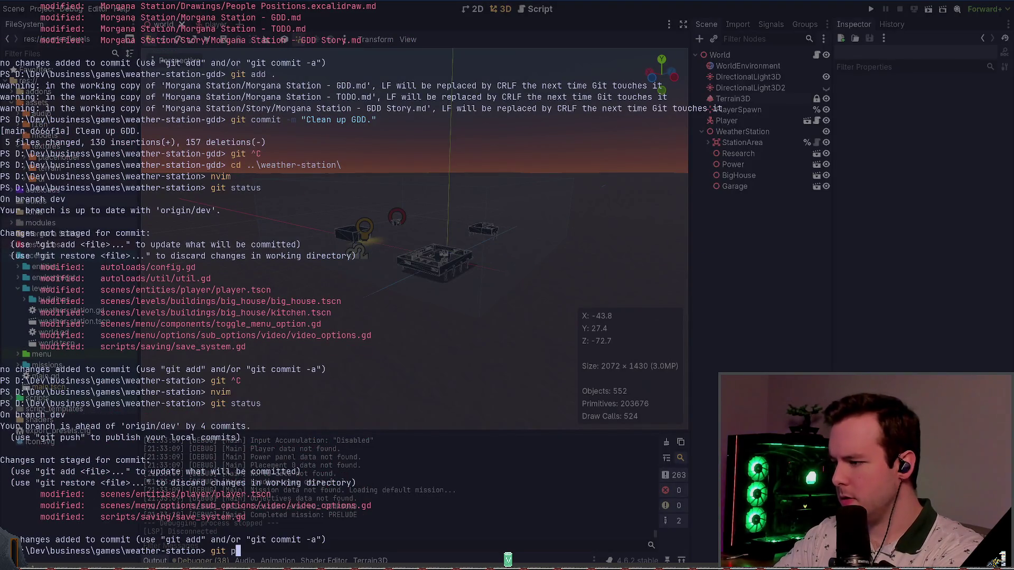
key(BackSpace)
text(t)
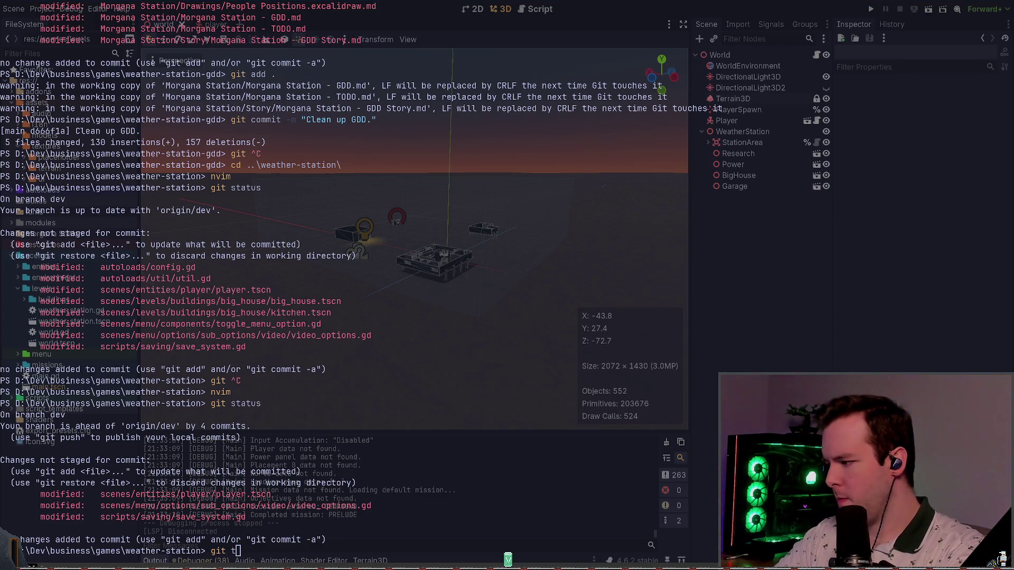
key(BackSpace)
text(stash push)
key(Return)
text(git status)
key(Return)
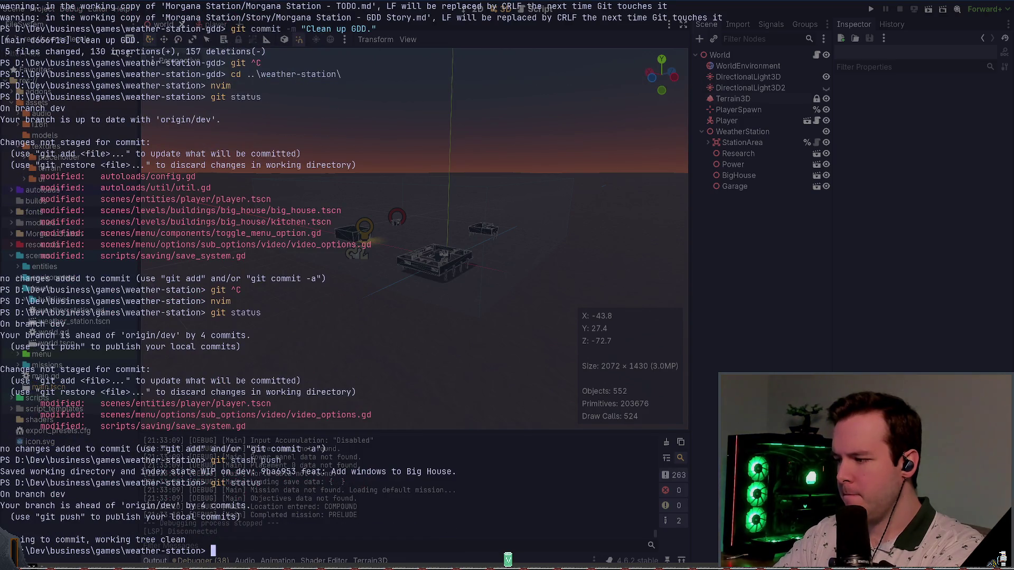
Push dev's four commits to origin with git push and relaunch nvim
text(git push)
key(Return)
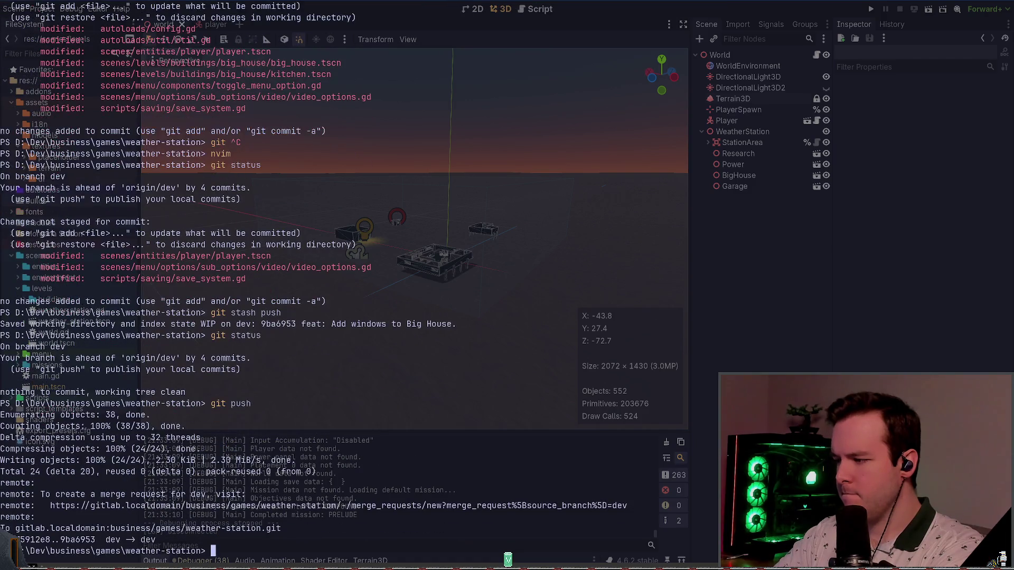
text(nvim)
key(Return)
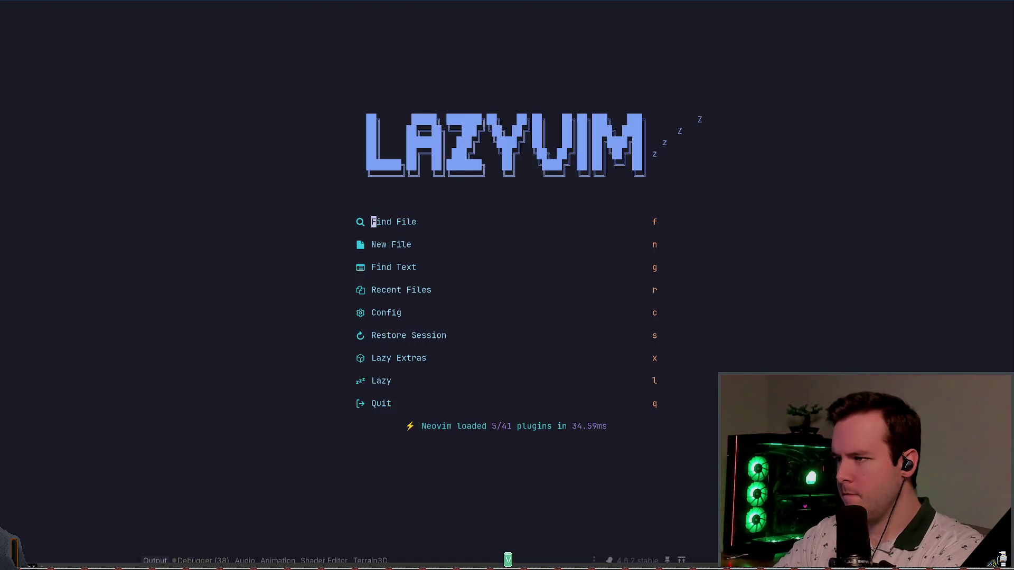
Restore the Neovim session, open lazygit, and open design/terrain's commit list
key(s)
key(space)
key(g)
key(g)
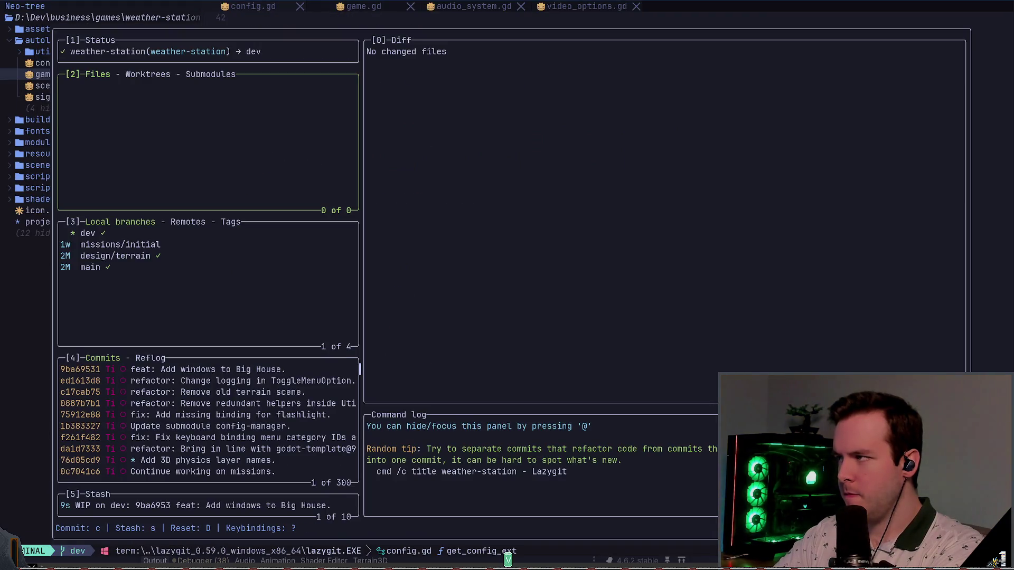
key(3)
key(j)
key(j)
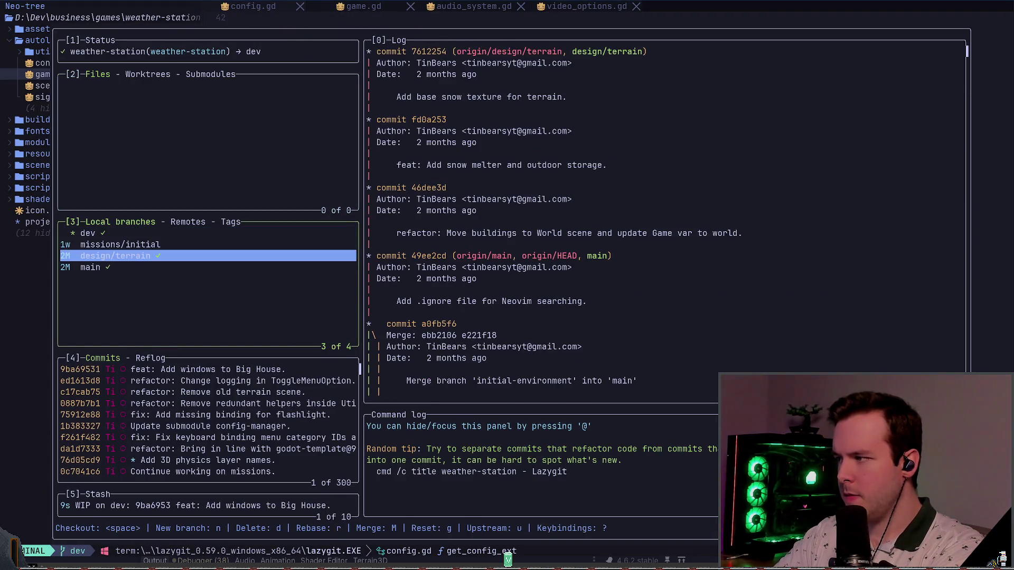
key(Return)
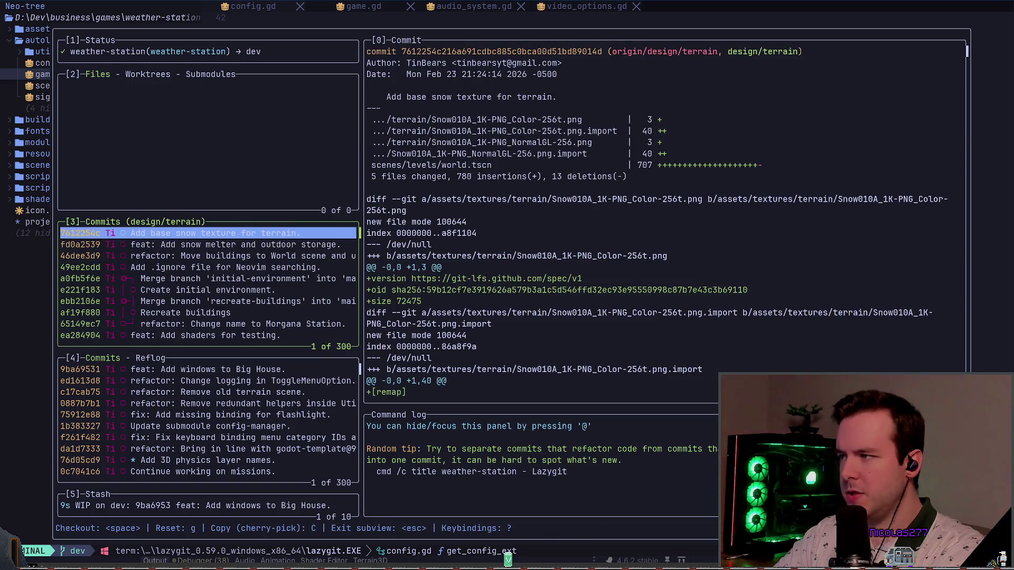
Browse design/terrain's commits, ending on the 'Add base snow texture for terrain.' diff
key(j)
key(j)
key(j)
key(k)
key(k)
key(k)
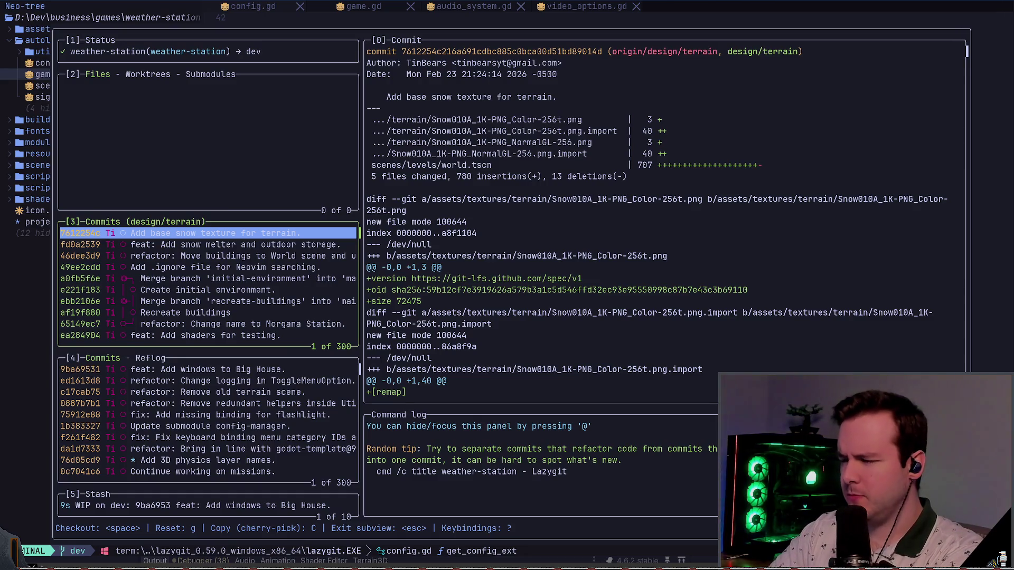
key(Down)
key(Down)
key(Up)
key(Up)
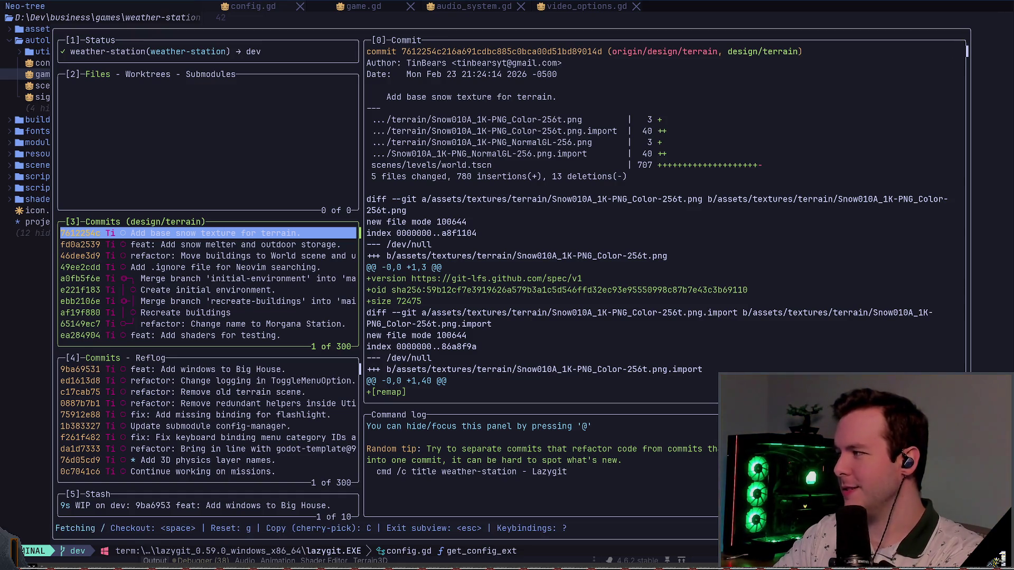
View the snow melter/outdoor storage, buildings-to-World-scene, and .ignore file commits
click(211, 244)
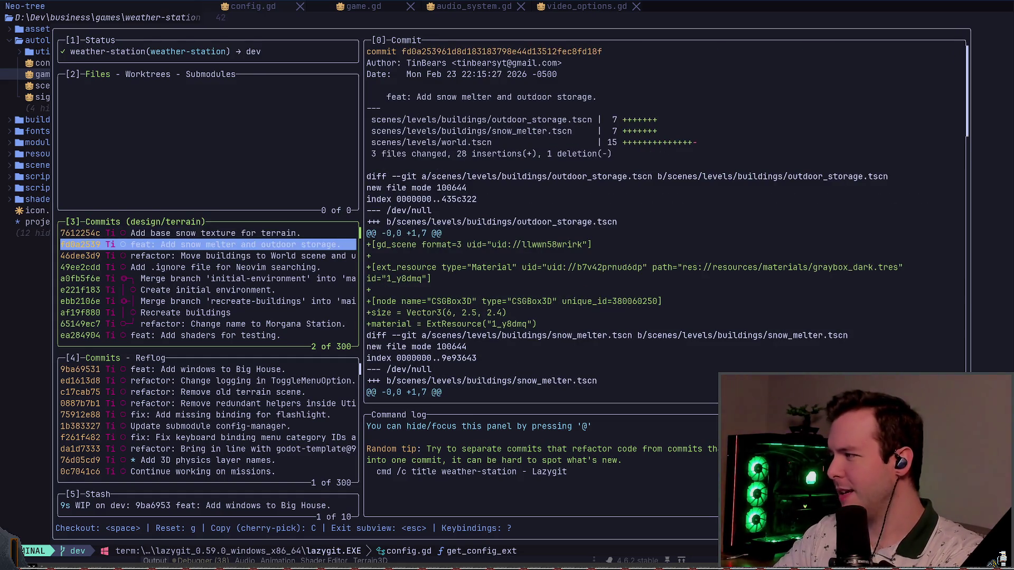
click(211, 256)
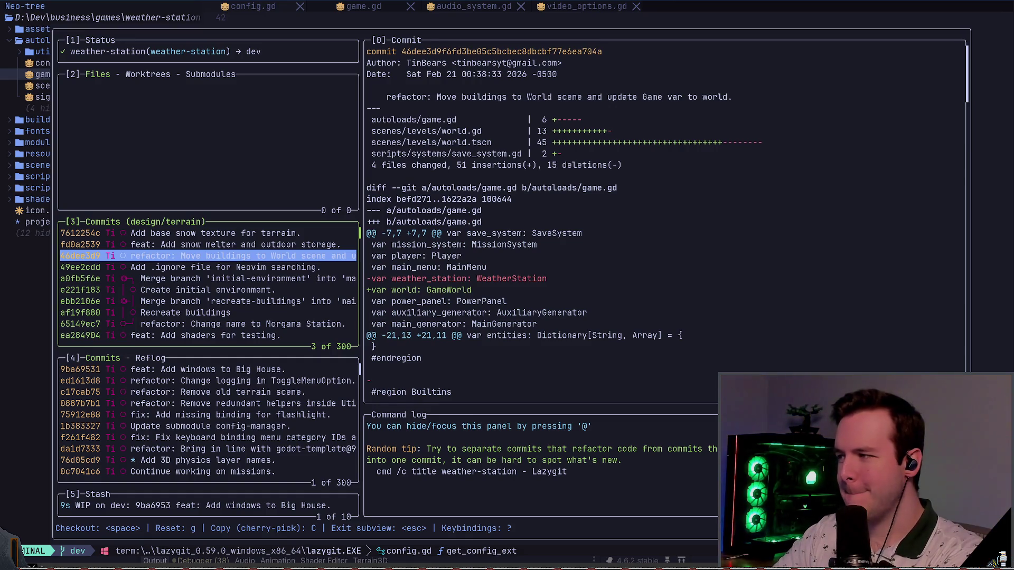
click(211, 267)
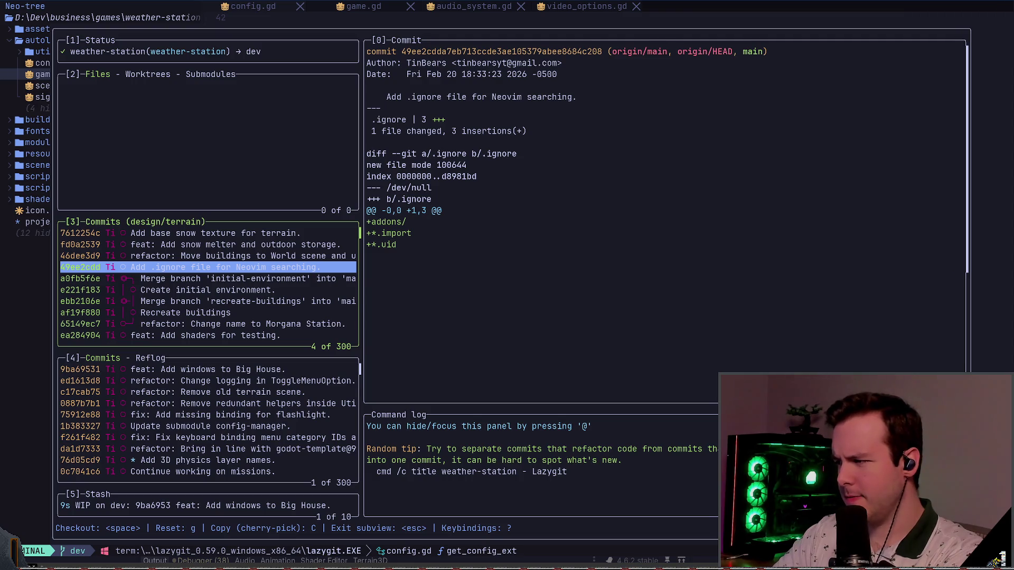
Step through the reflog entries between f261f482 and 0887b7b1
key(4)
key(Down)
key(Down)
key(Down)
key(Up)
key(Down)
key(Down)
key(Down)
key(Up)
key(Up)
key(Up)
key(Up)
key(Up)
key(Up)
Leave lazygit, switch the editor to game.gd, and bring lazygit back up
key(q)
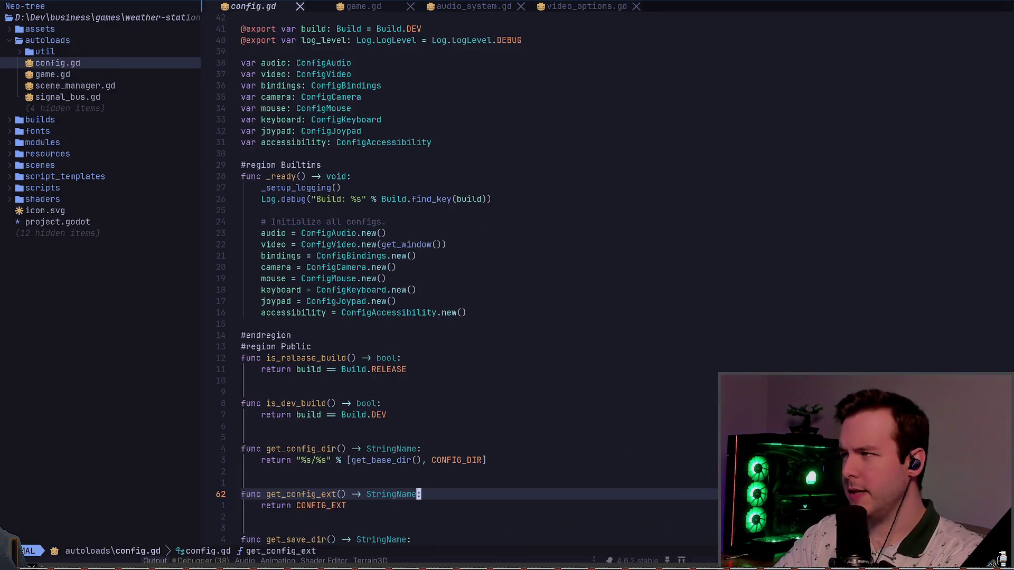
key(shift+l)
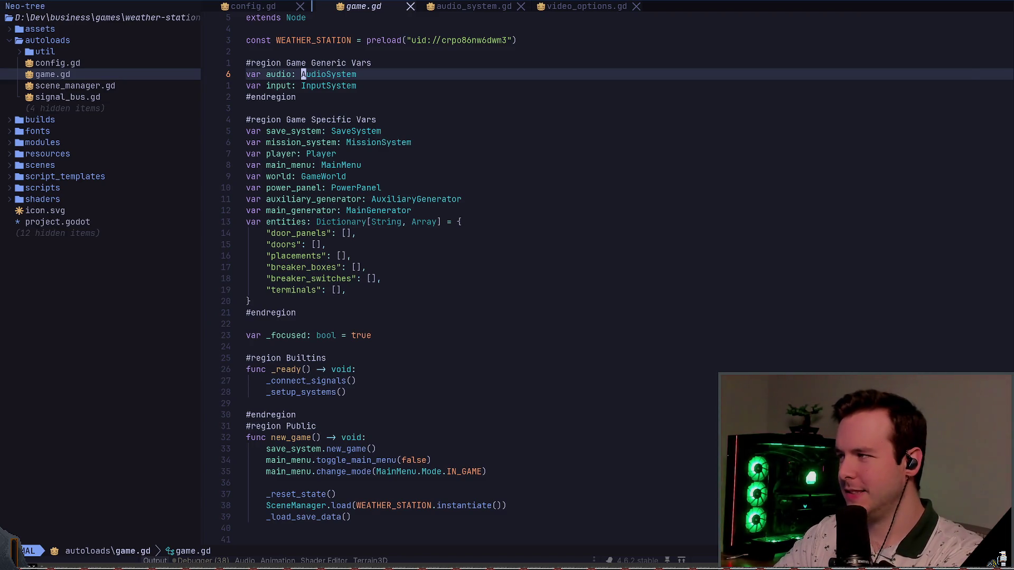
key(space)
key(g)
key(g)
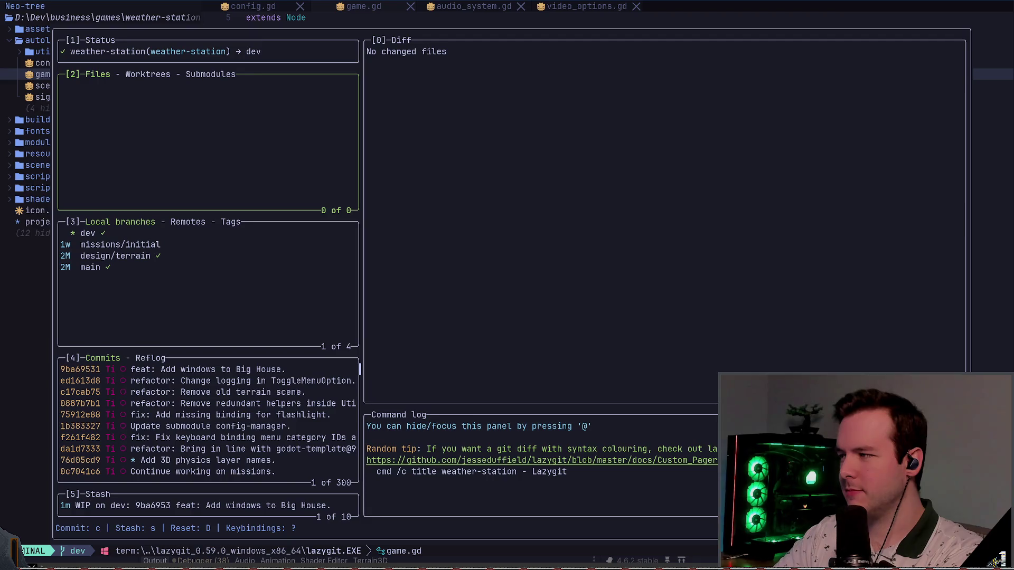
Check out the design/terrain branch after previewing dev's history, then view game.gd in Neovim
key(3)
key(Down)
key(Down)
key(Up)
key(Up)
key(Down)
key(Down)
key(space)
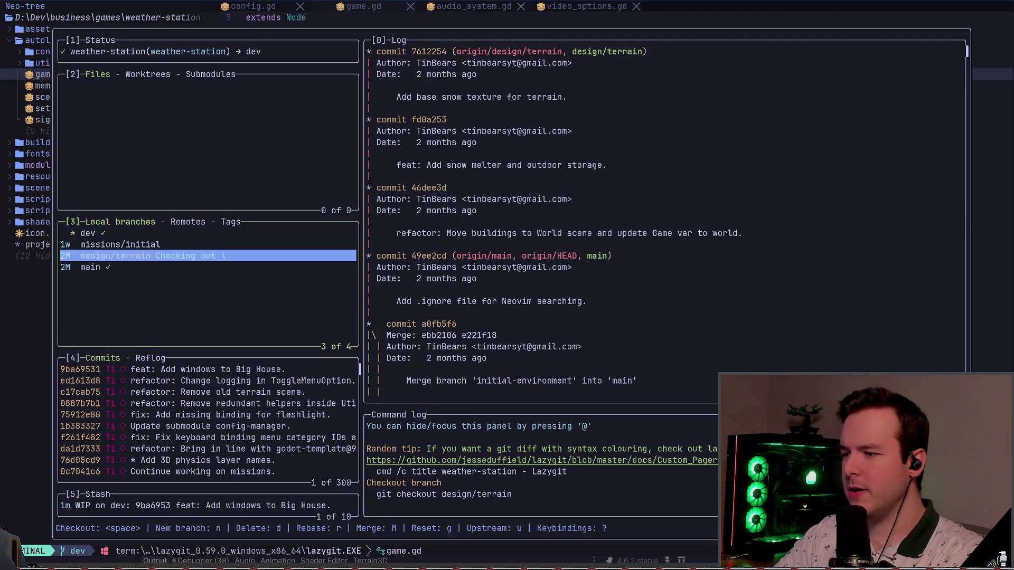
key(q)
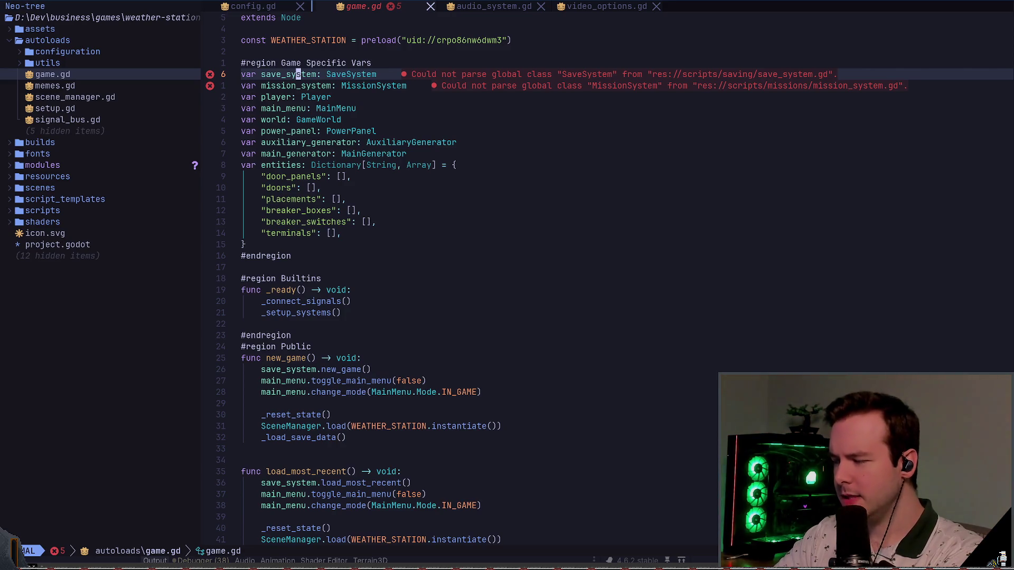
key(space)
Reopen lazygit and check out the dev branch
key(g)
key(g)
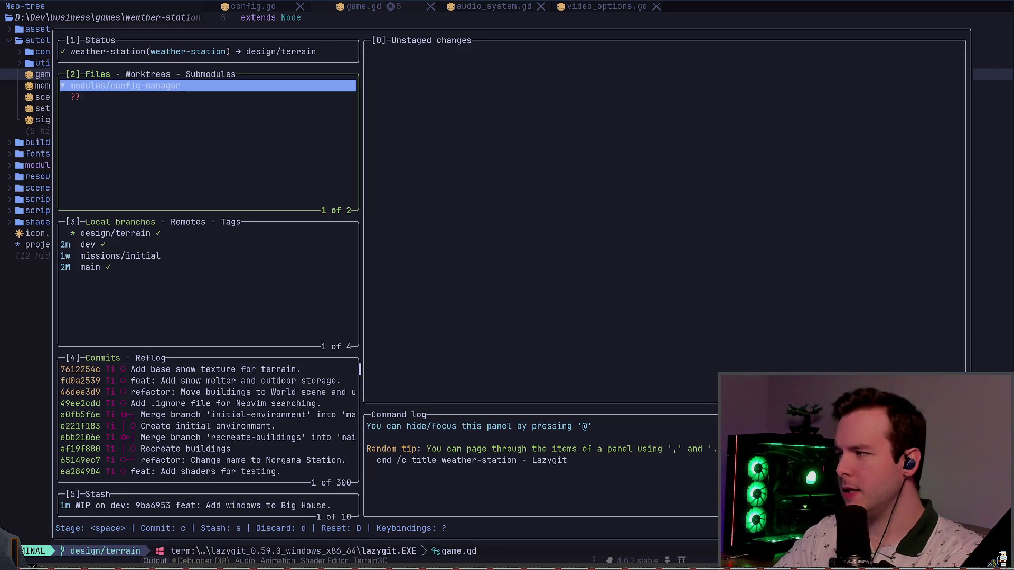
key(3)
key(Down)
key(space)
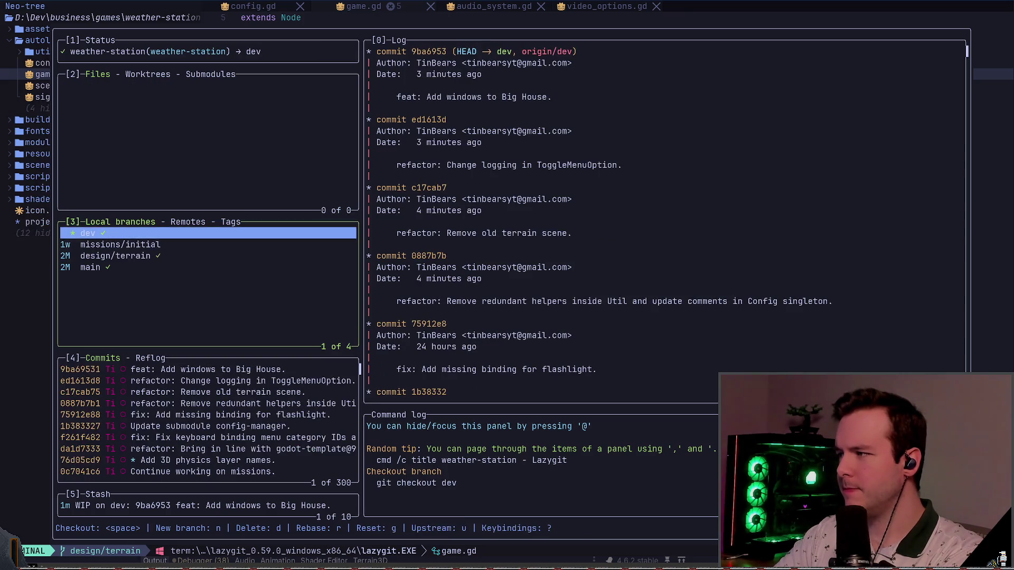
Attempt to fast-forward missions/initial (no upstream), then fast-forward design/terrain from origin
key(Down)
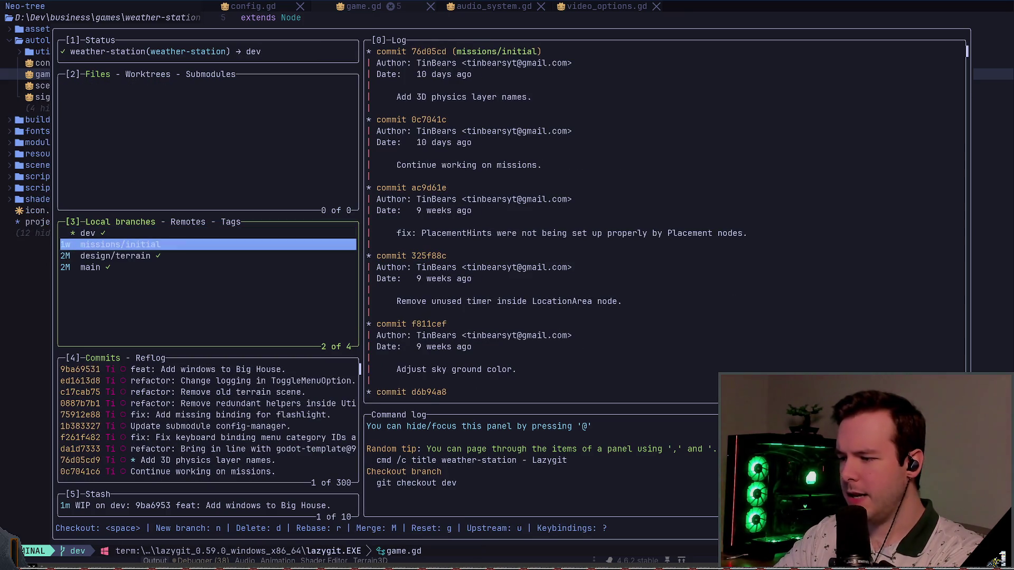
key(question)
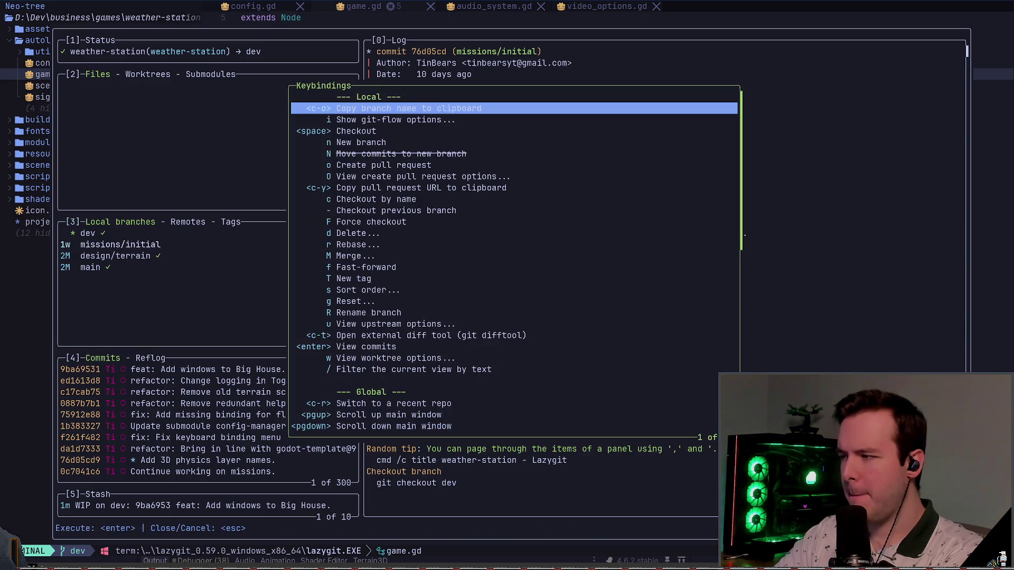
key(Escape)
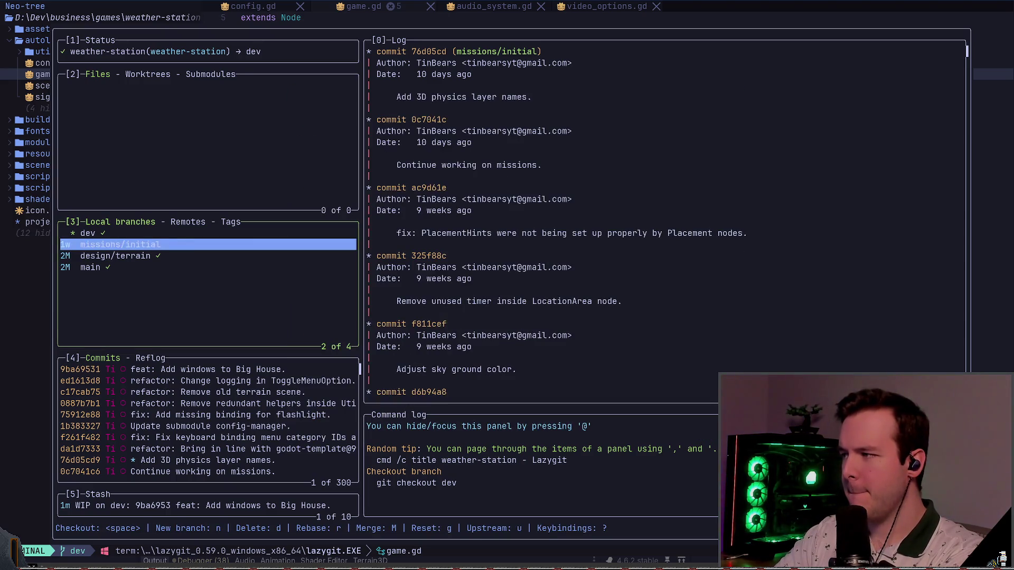
key(f)
key(Escape)
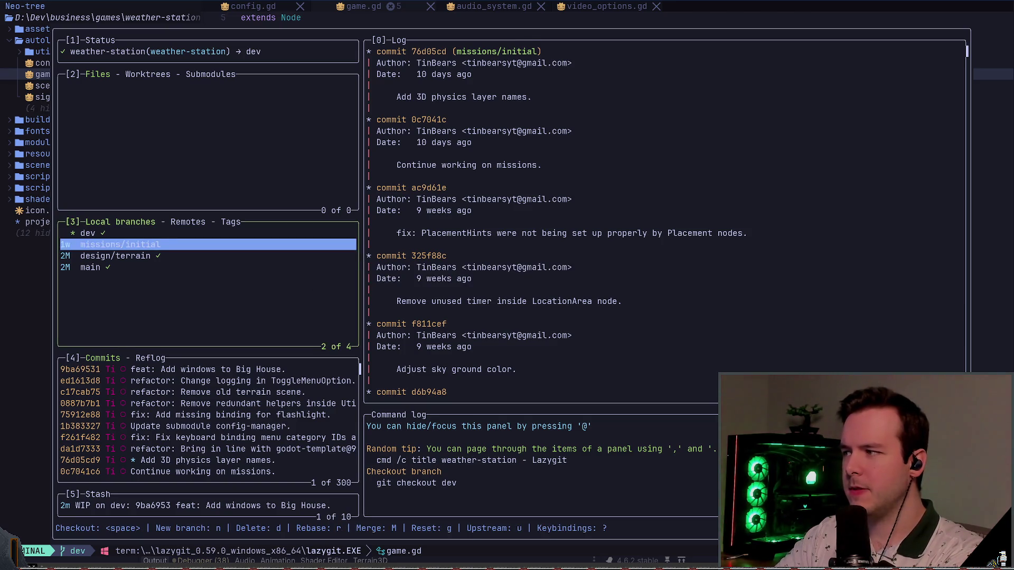
key(Down)
key(f)
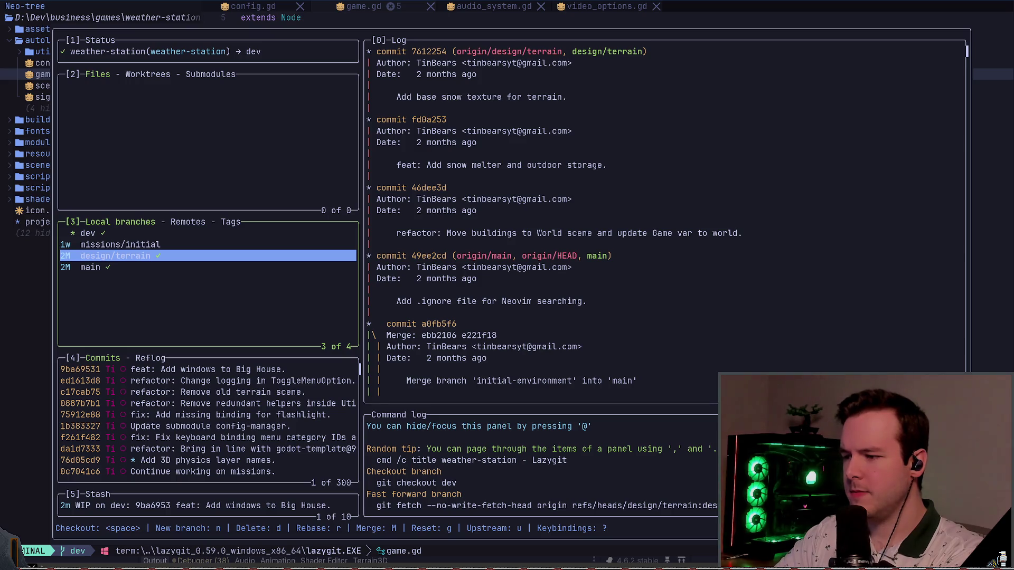
Compare the main, design/terrain and dev histories and step through dev's commit patches
click(90, 267)
click(115, 255)
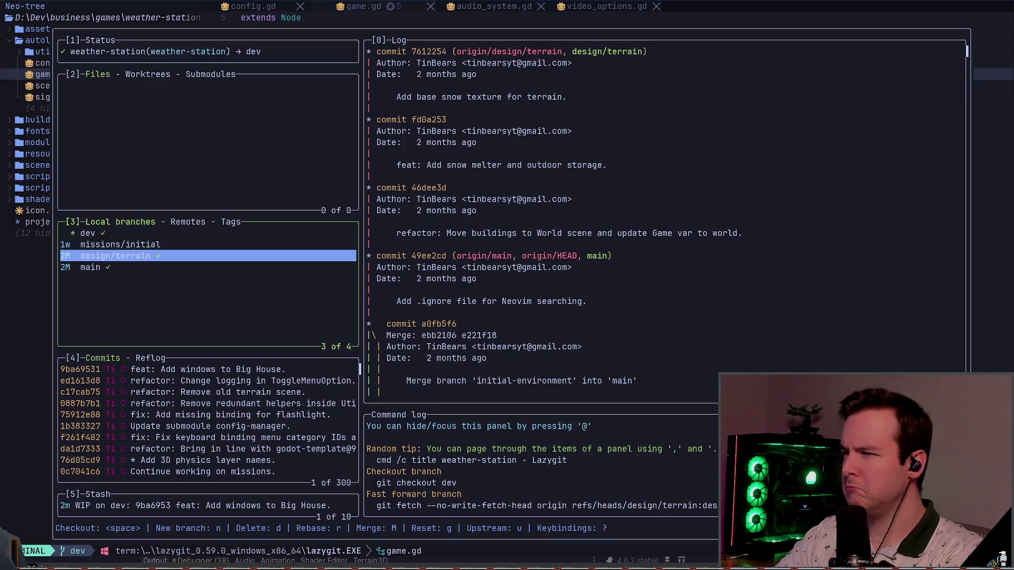
key(Up)
key(Up)
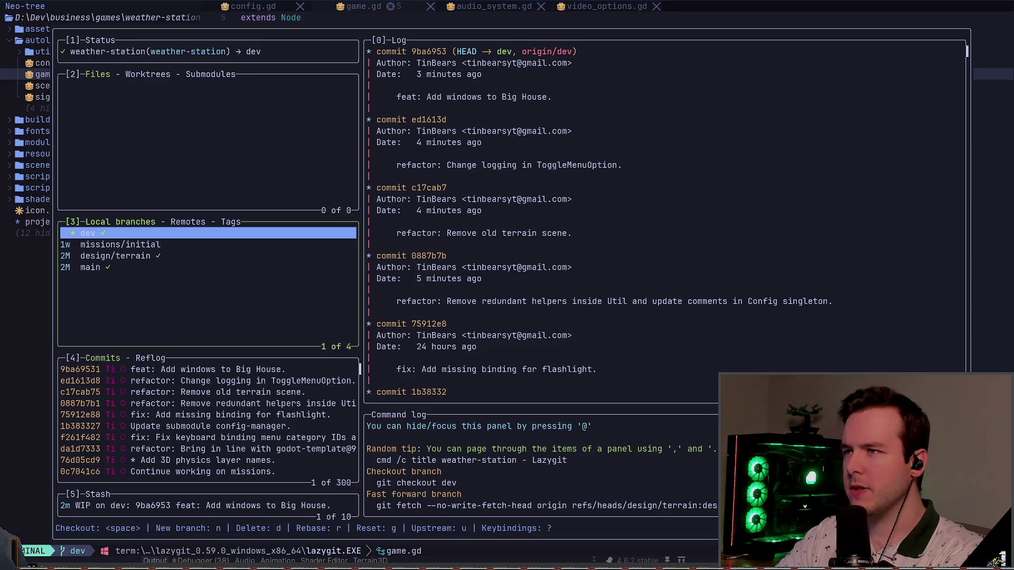
key(Down)
key(Down)
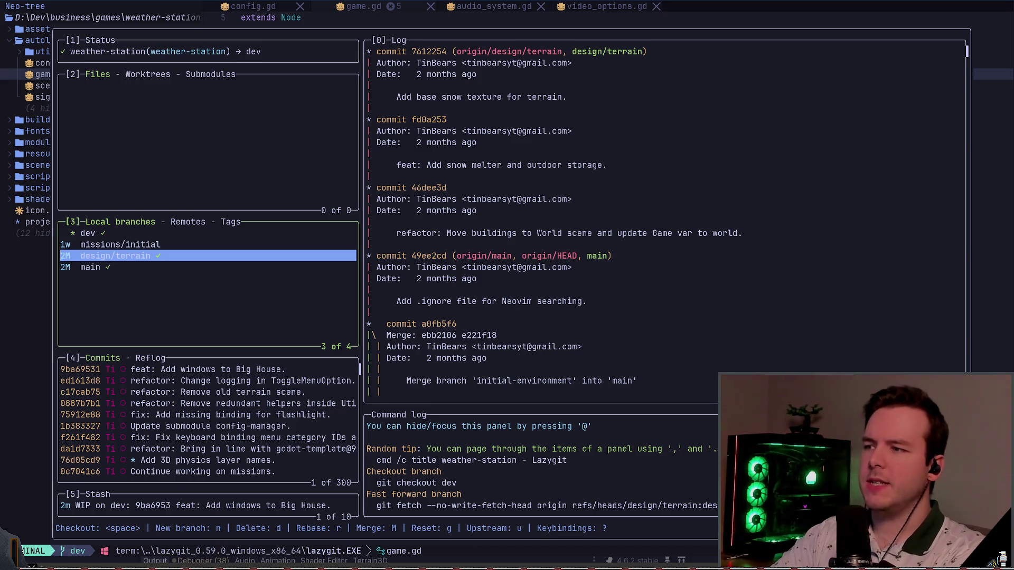
click(88, 233)
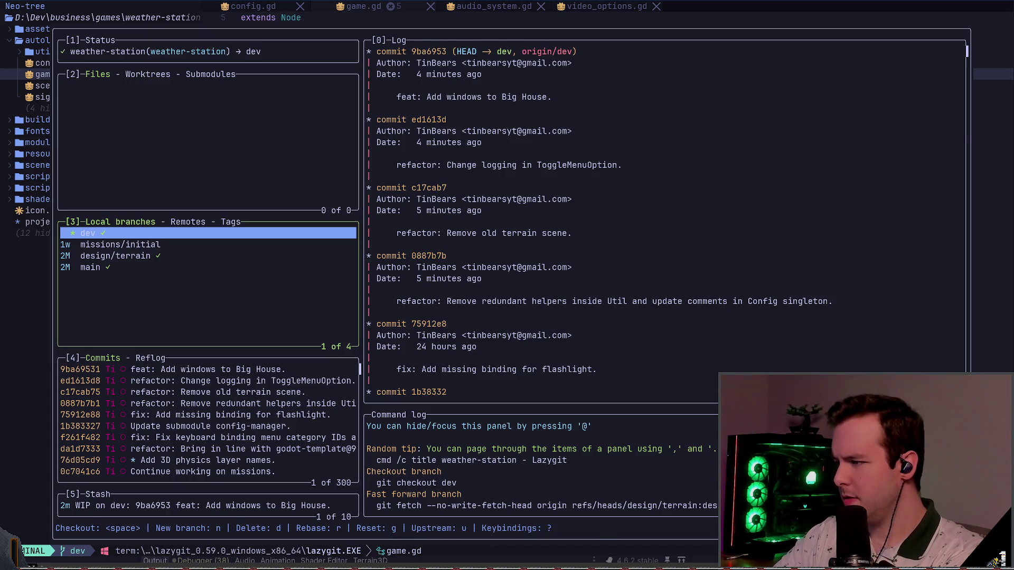
key(4)
key(Down)
key(Down)
key(Down)
key(Down)
key(Down)
key(Down)
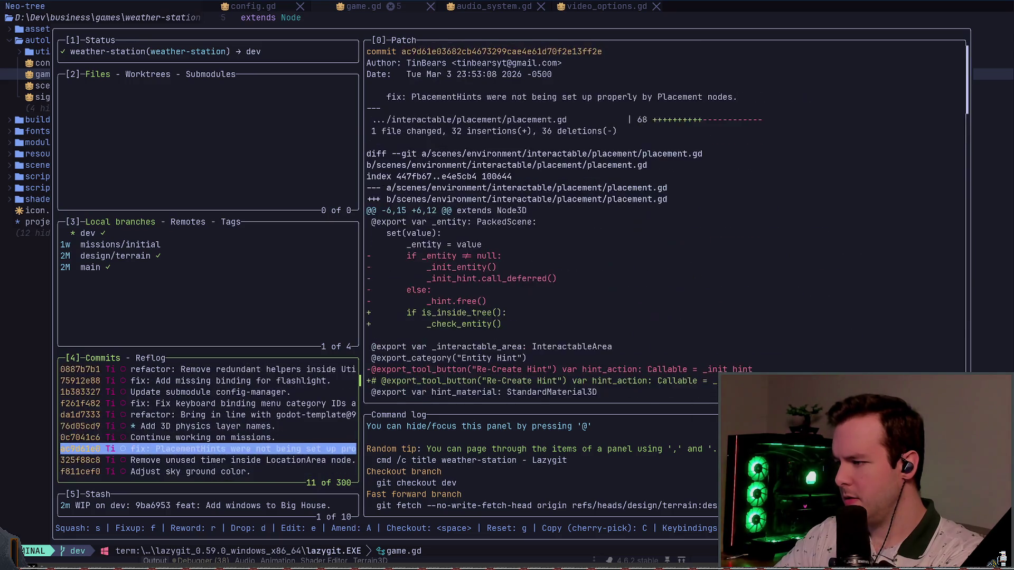
key(Up)
key(Up)
key(Up)
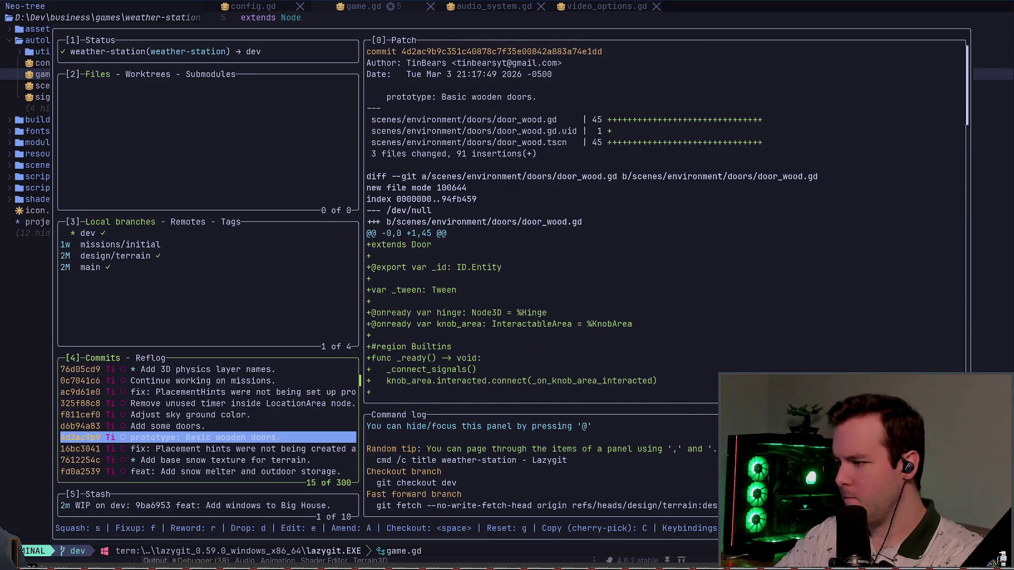
Check out design/terrain and quit lazygit back to game.gd
key(3)
key(Down)
key(Down)
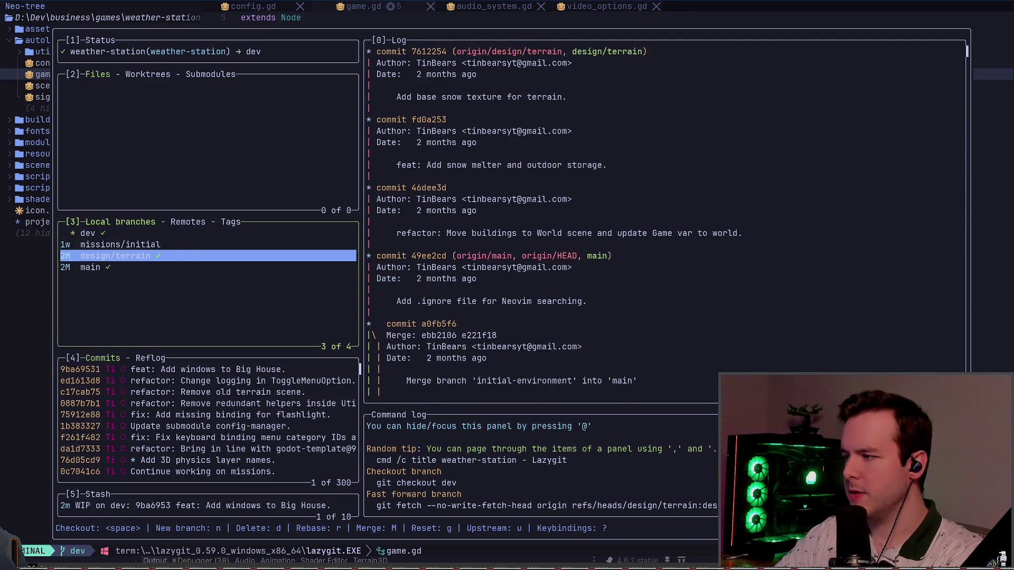
key(space)
key(q)
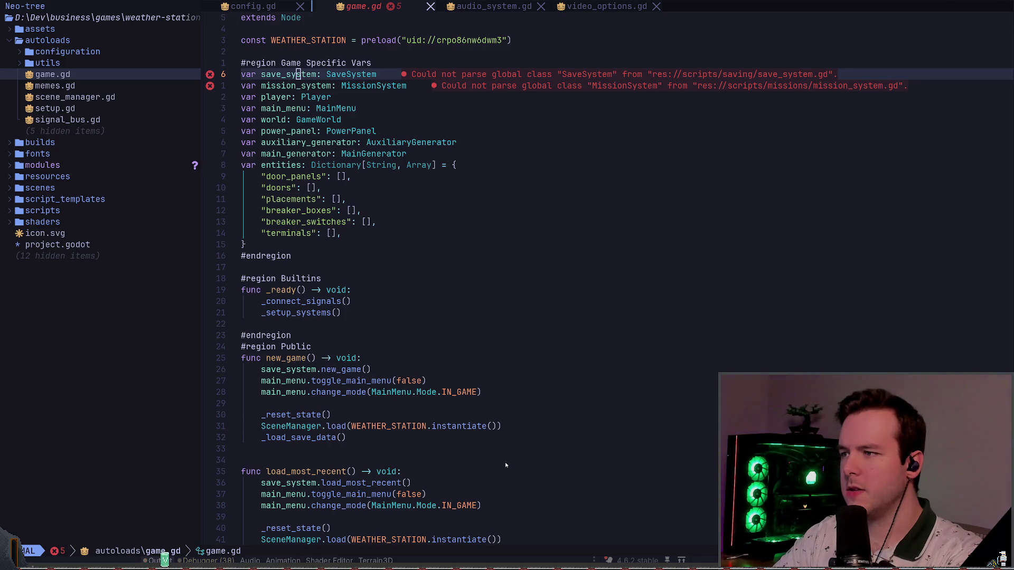
key(alt+Tab)
Fly the camera through the snowy world scene toward the buildings
scroll(443, 150, up, 5)
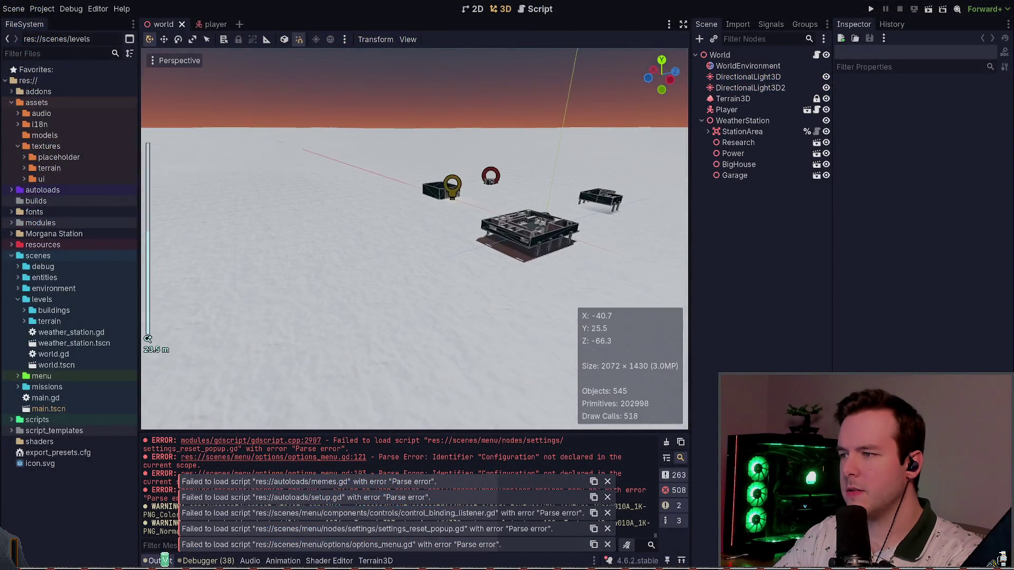
drag(415, 238, 415, 169)
key(w)
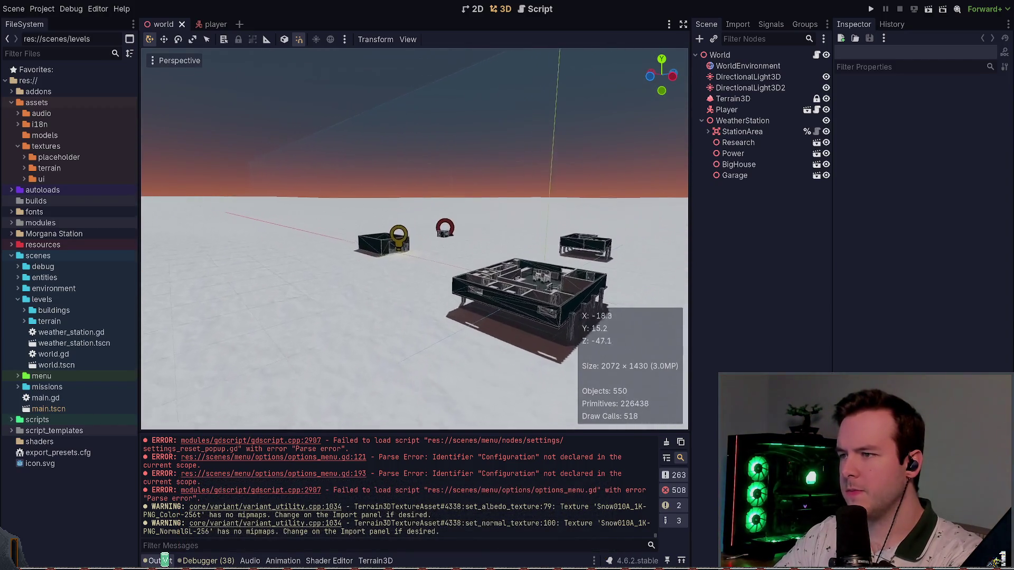
key(w)
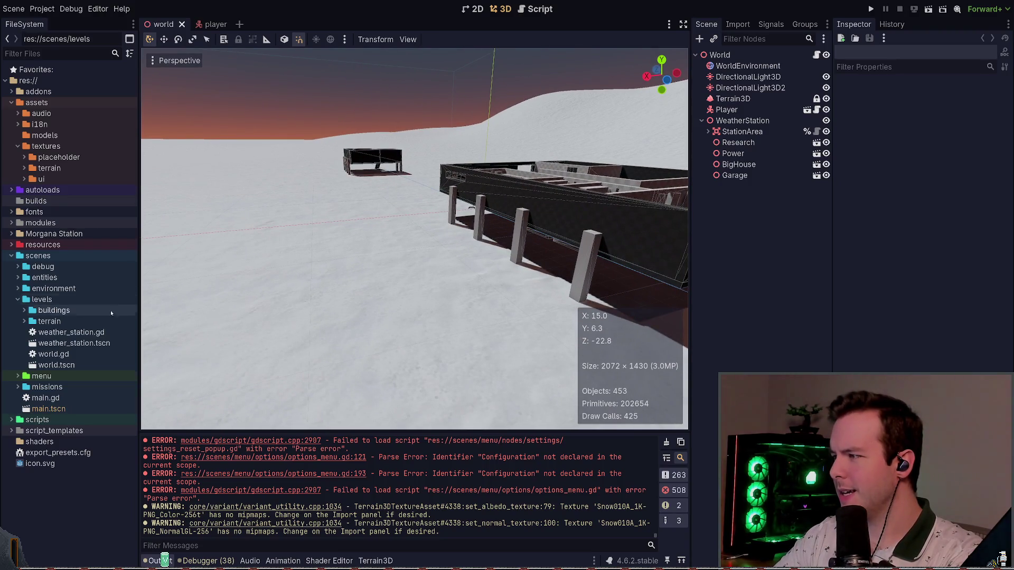
Open outdoor_storage, snow_melter and small_house scenes, keeping only outdoor_storage open
click(24, 310)
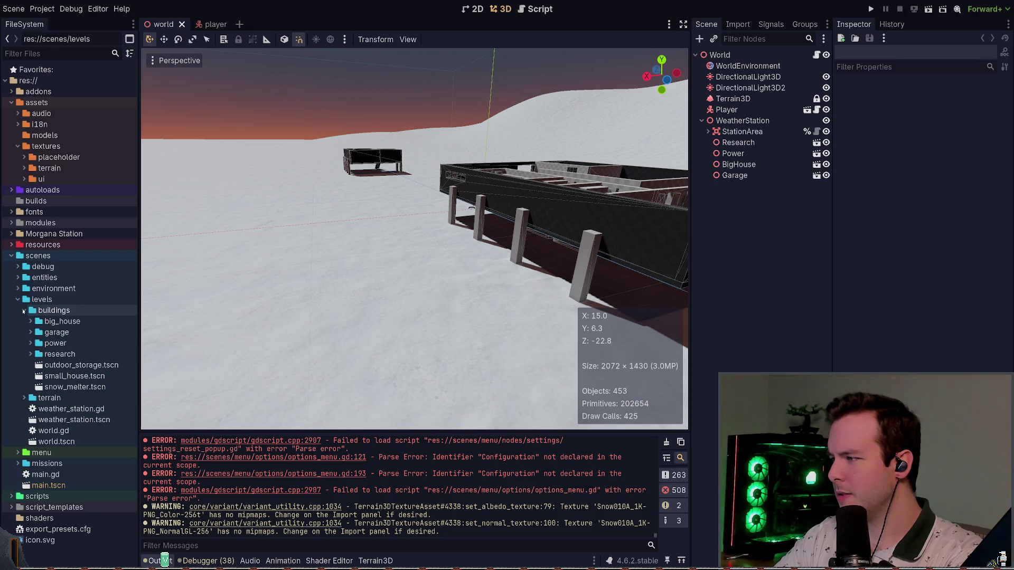
double_click(79, 365)
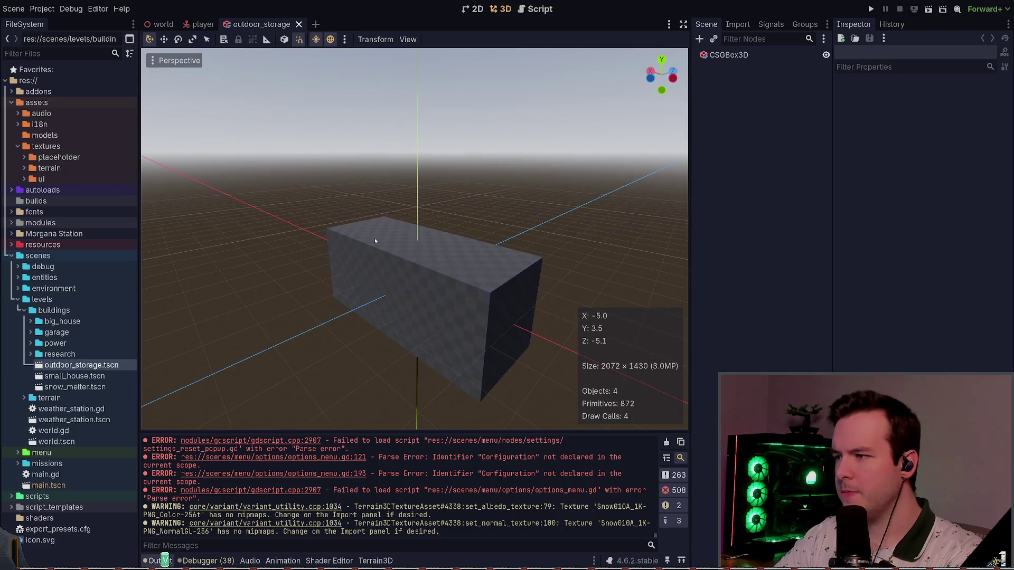
double_click(71, 387)
drag(295, 349, 169, 348)
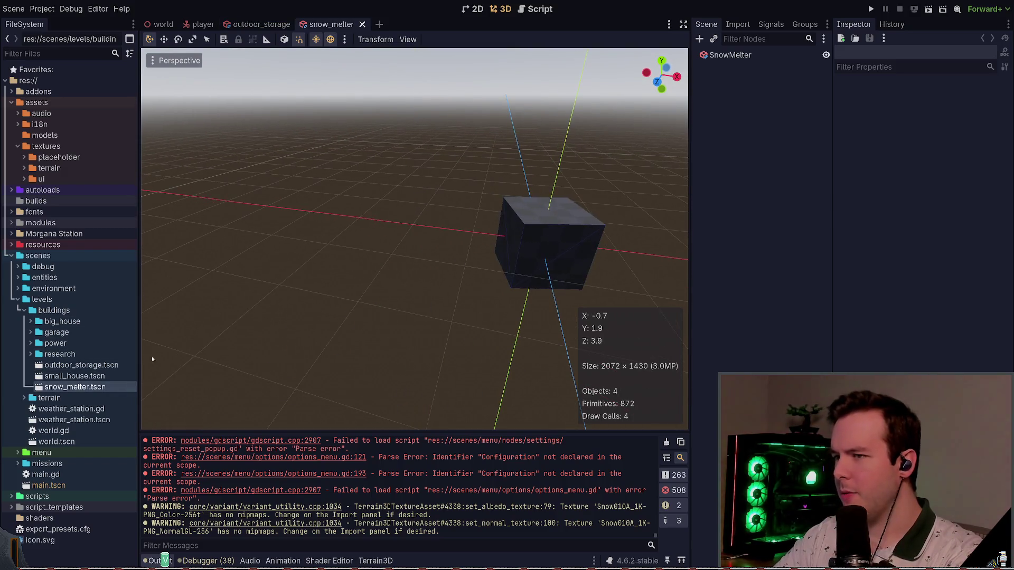
double_click(79, 376)
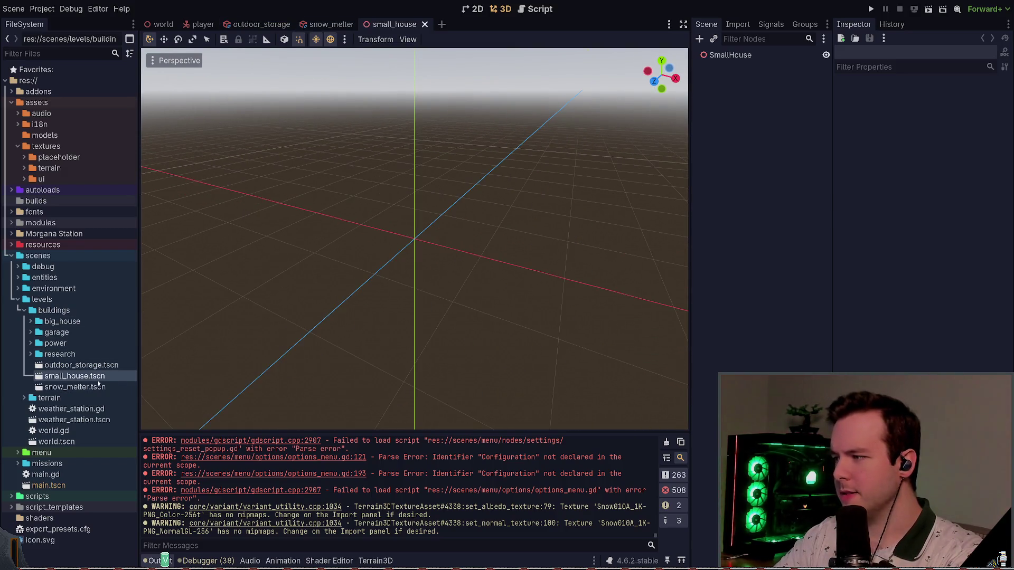
click(424, 25)
click(361, 25)
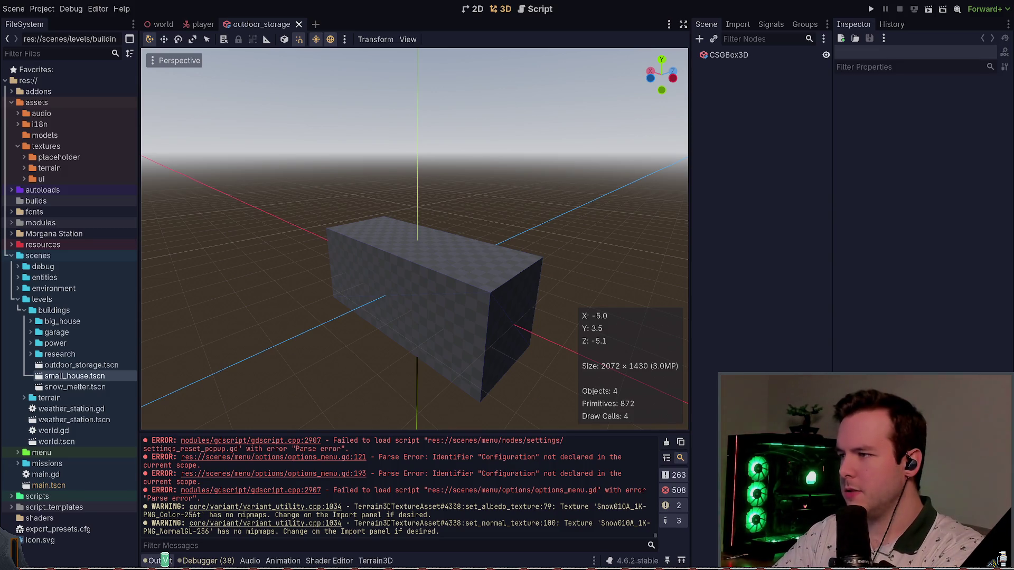
key(alt+Tab)
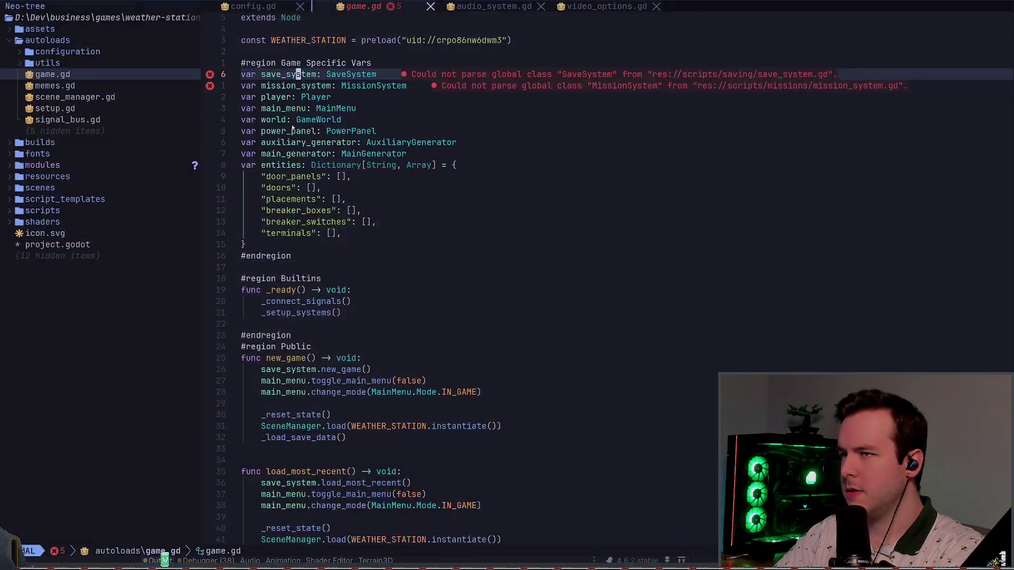
Reopen lazygit and inspect the untracked entry under the config-manager submodule
key(space)
key(g)
key(g)
key(j)
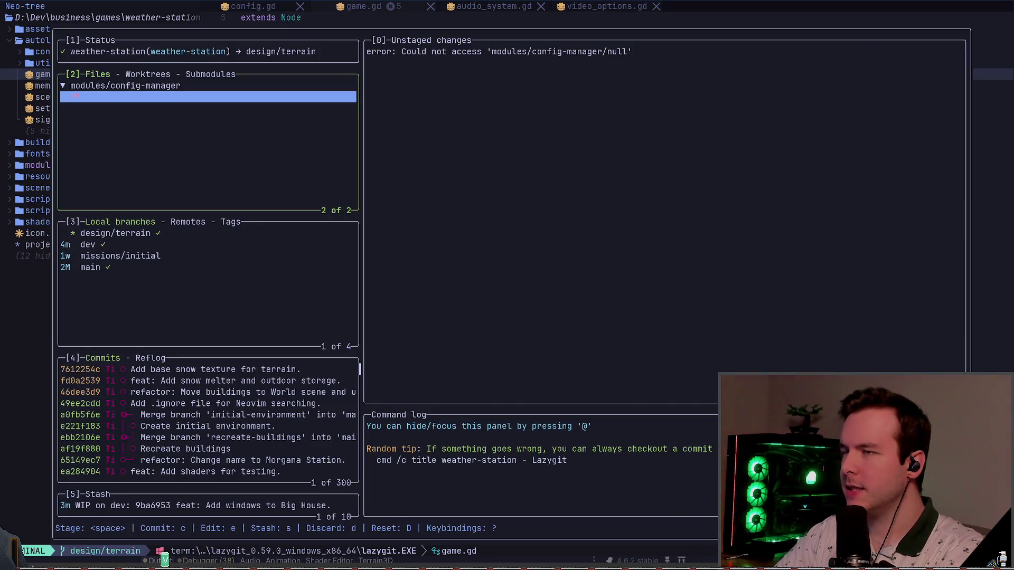
key(k)
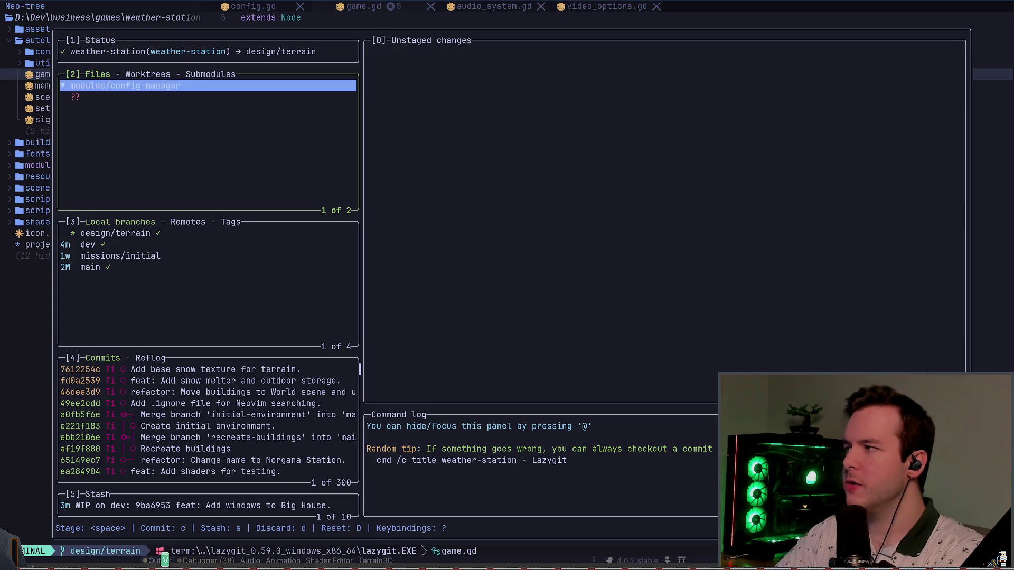
key(j)
Review dev's 'Add windows to Big House.' commit files, then check out the dev branch
key(3)
key(j)
key(k)
key(j)
key(Return)
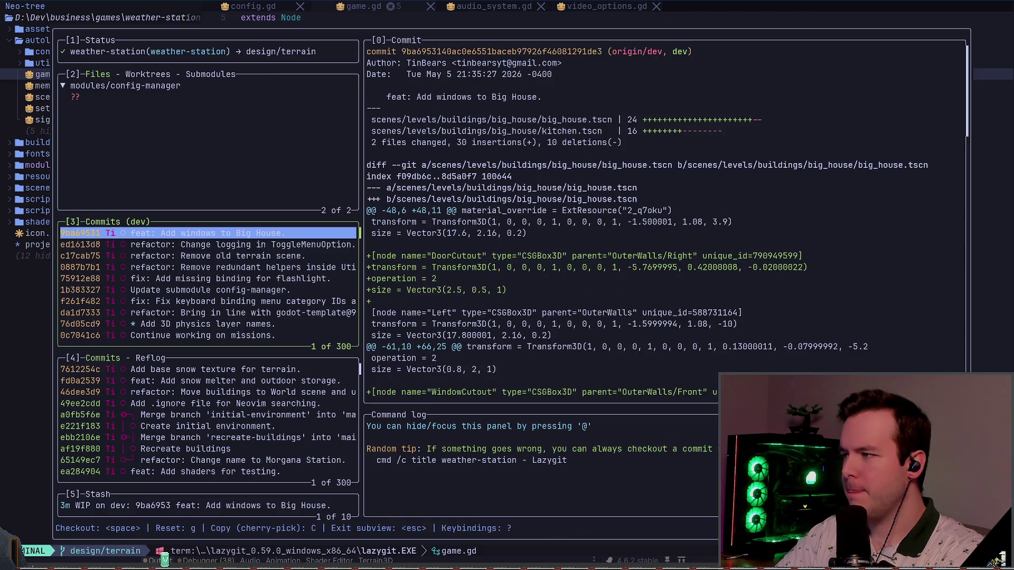
key(Return)
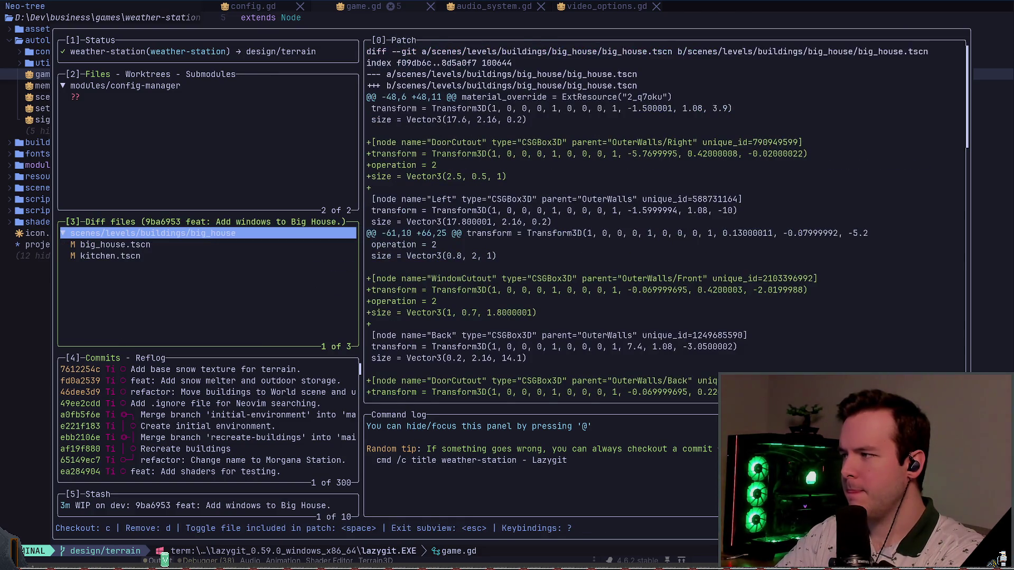
key(Escape)
key(Escape)
key(space)
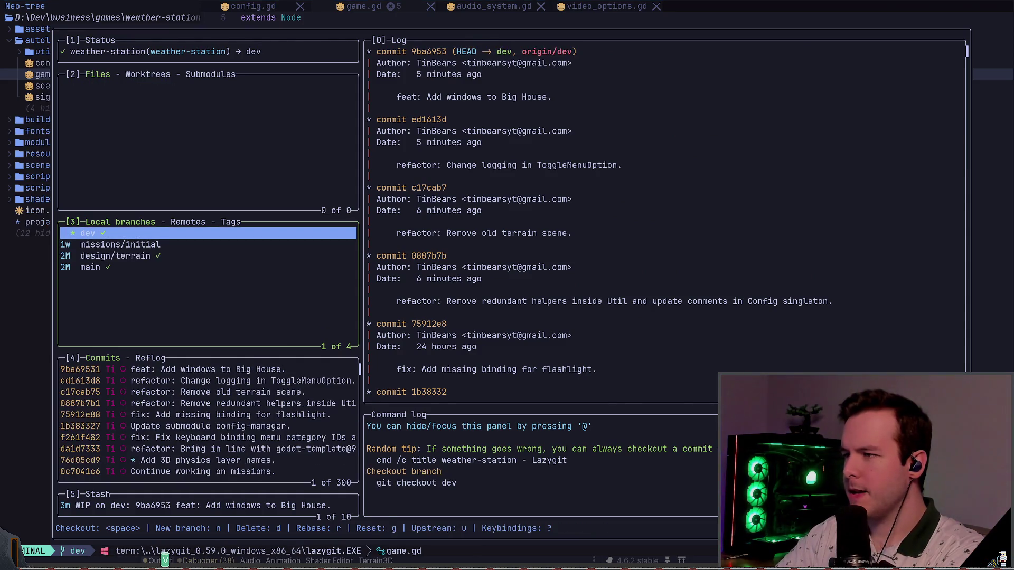
key(alt+Tab)
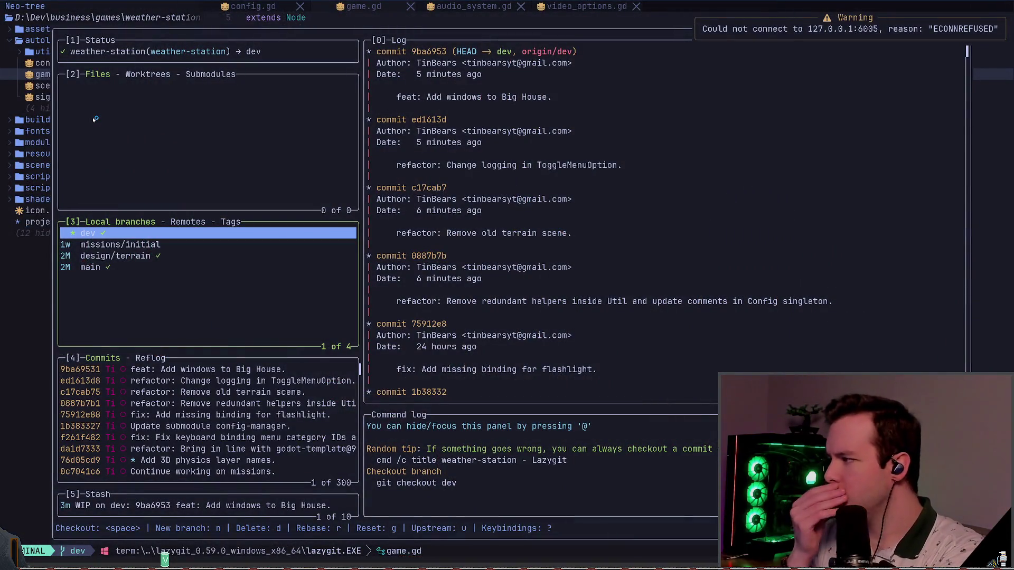
Compare the missions/initial, main and dev branch histories, ending on design/terrain's commit log
key(Down)
key(Down)
key(Up)
key(Down)
key(Down)
key(Up)
key(Up)
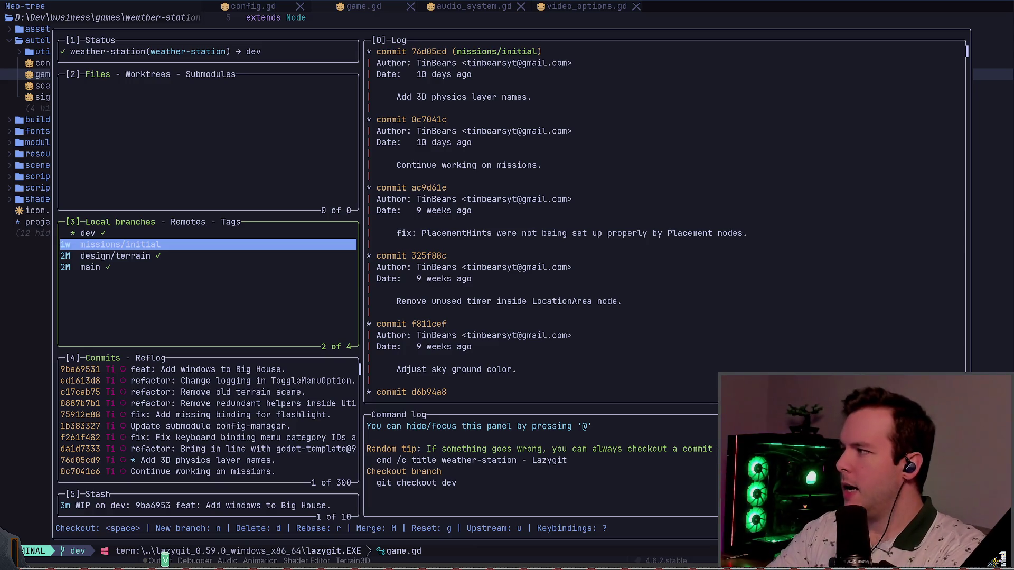
key(Down)
key(Up)
key(Down)
key(Up)
key(Up)
key(Down)
key(Down)
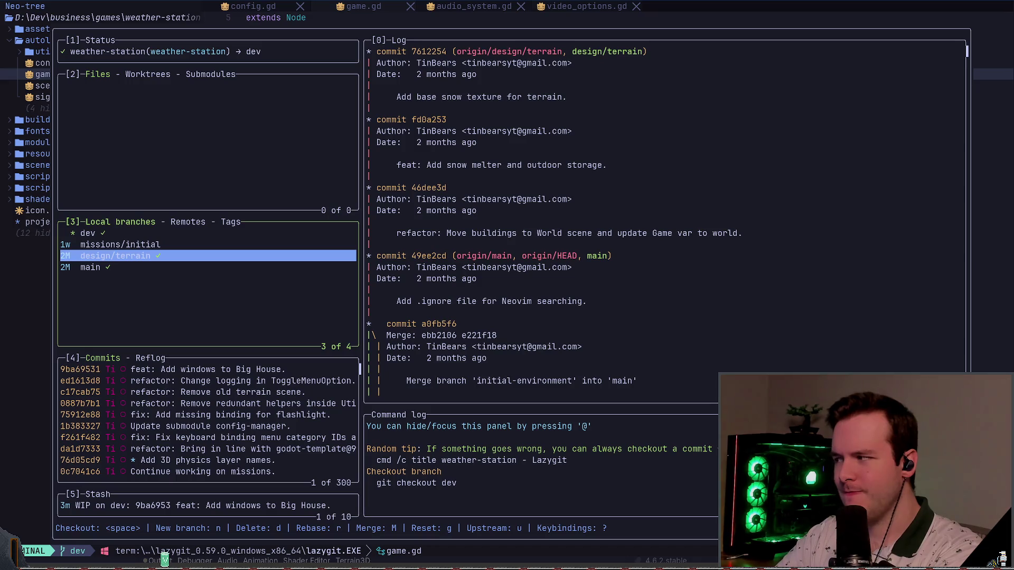
Delete design/terrain locally and from origin, then select missions/initial
key(d)
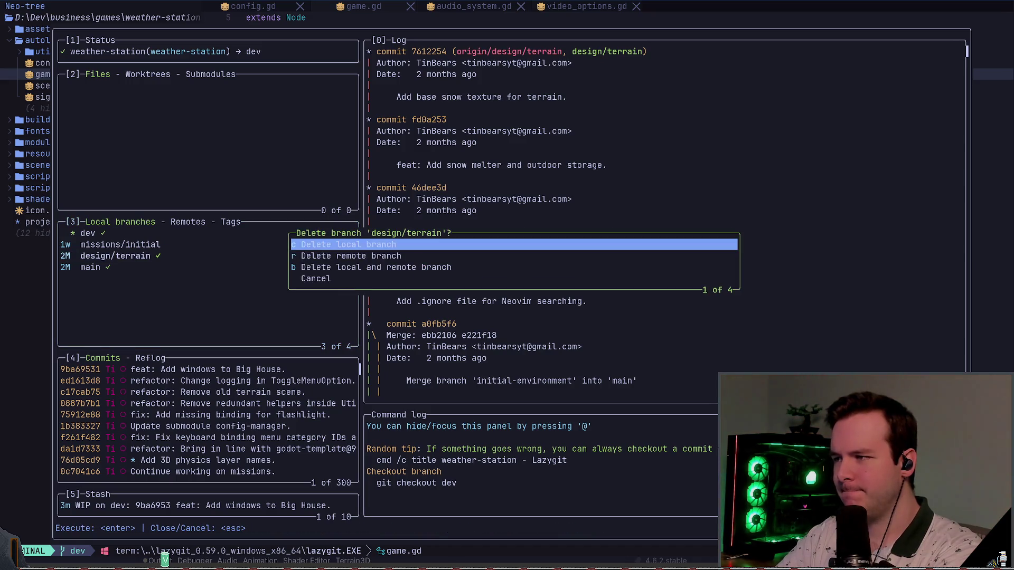
key(b)
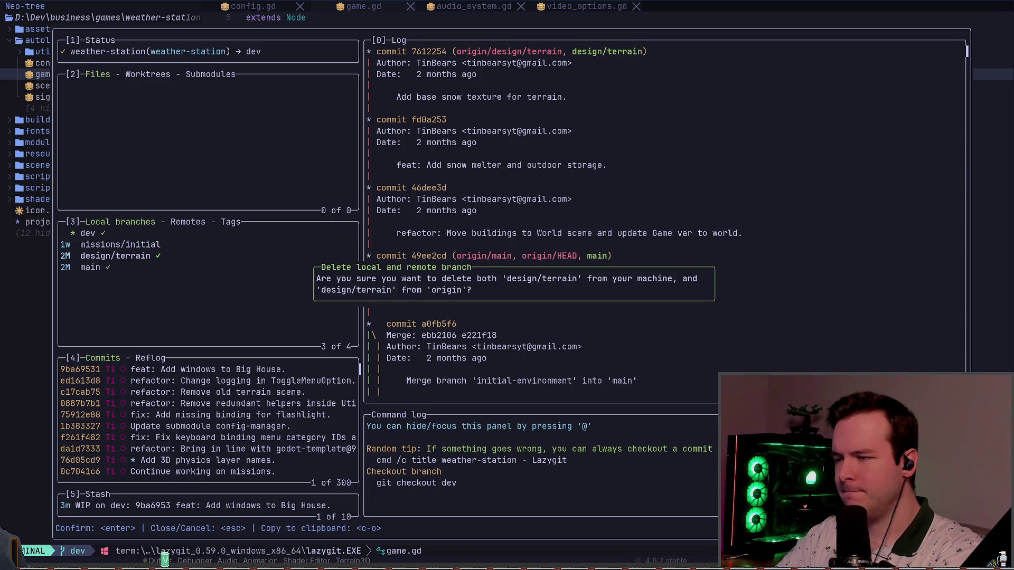
key(Return)
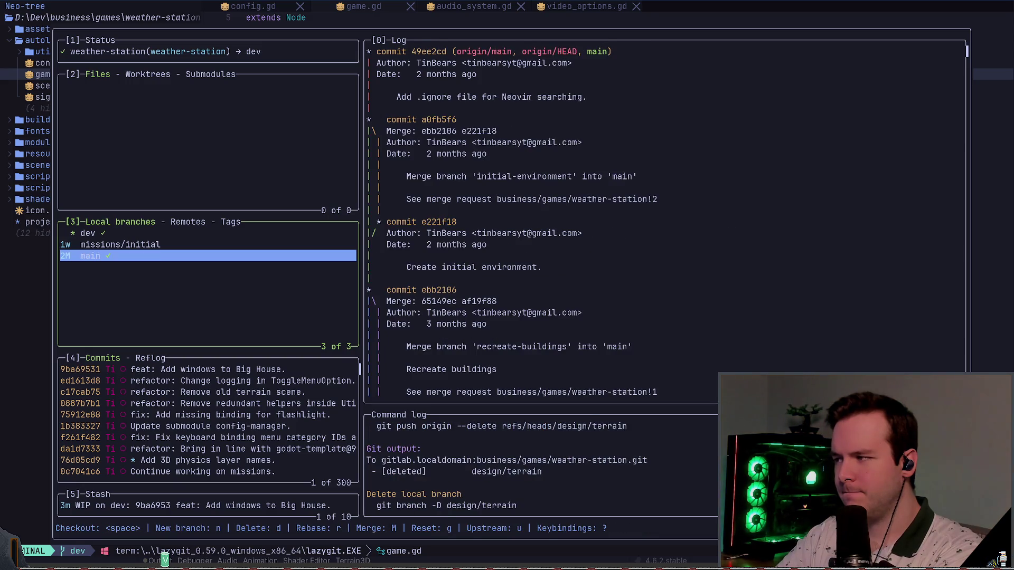
key(Up)
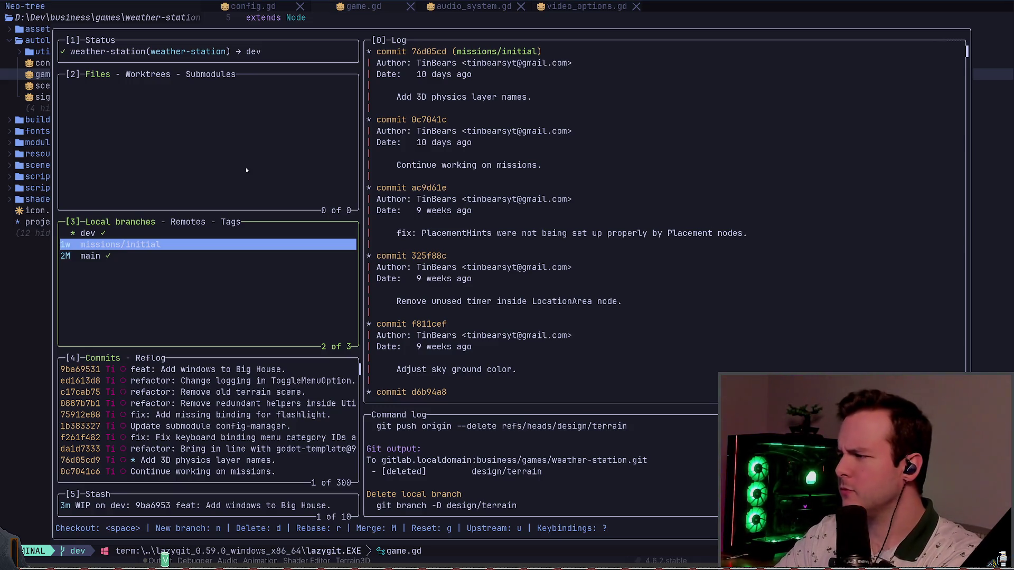
Glance at main's history, then return to the missions/initial commit log
key(Down)
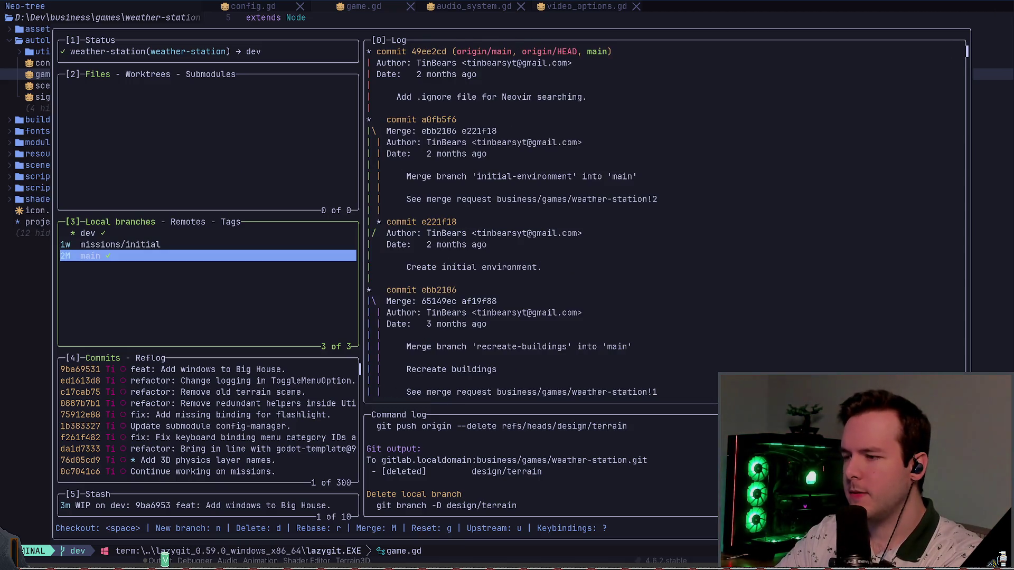
key(Up)
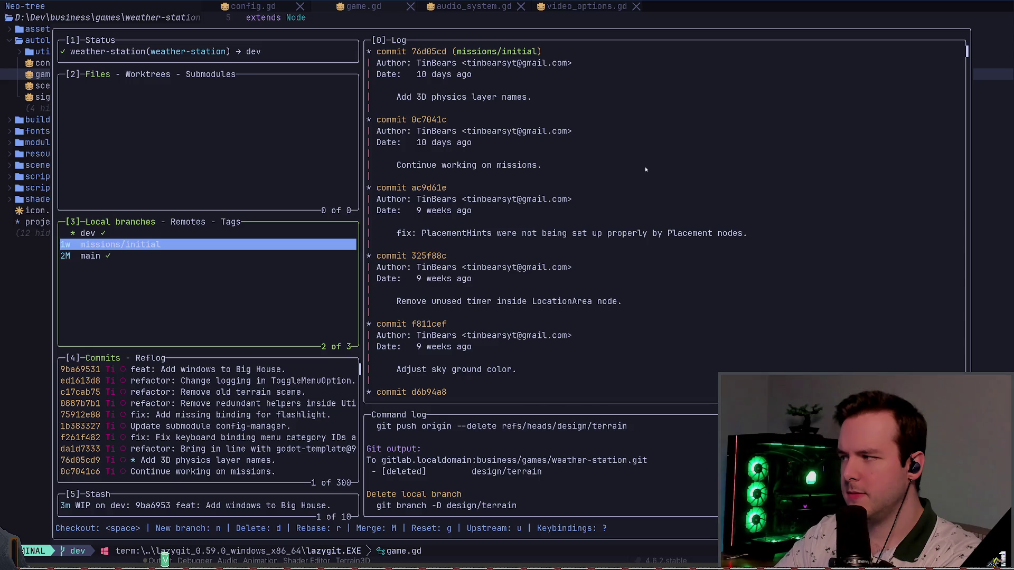
key(Down)
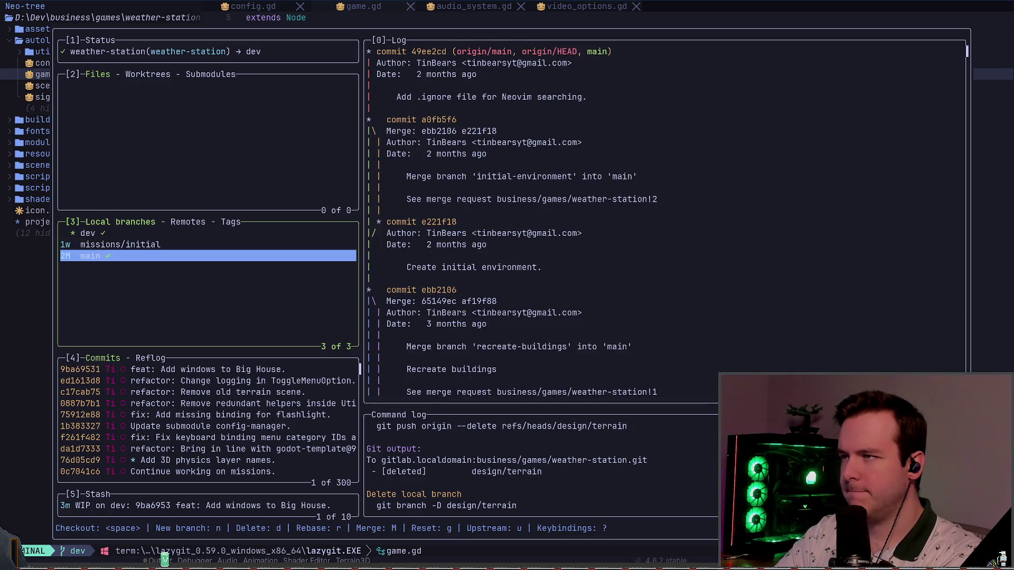
key(Up)
key(Up)
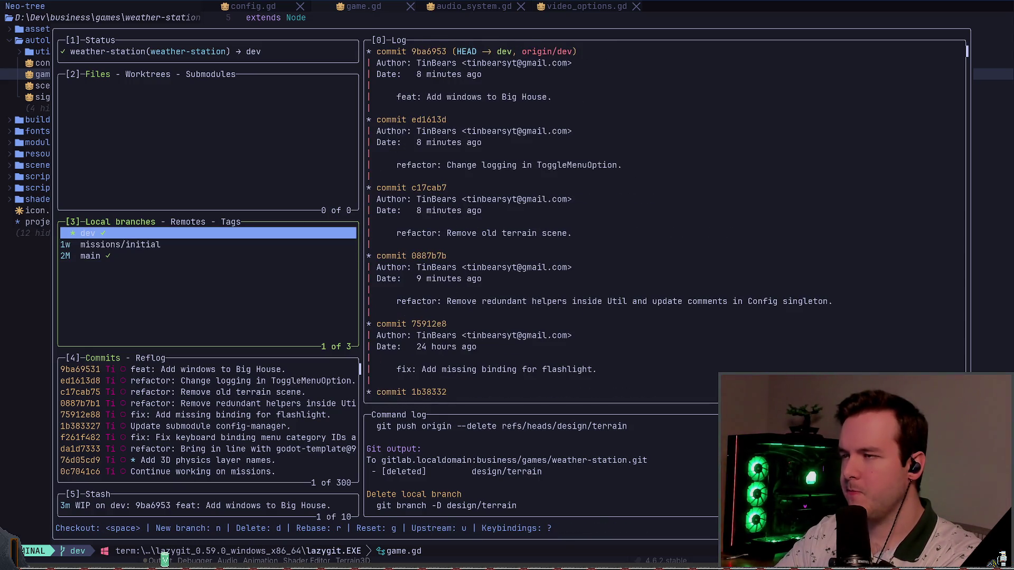
key(Down)
key(Up)
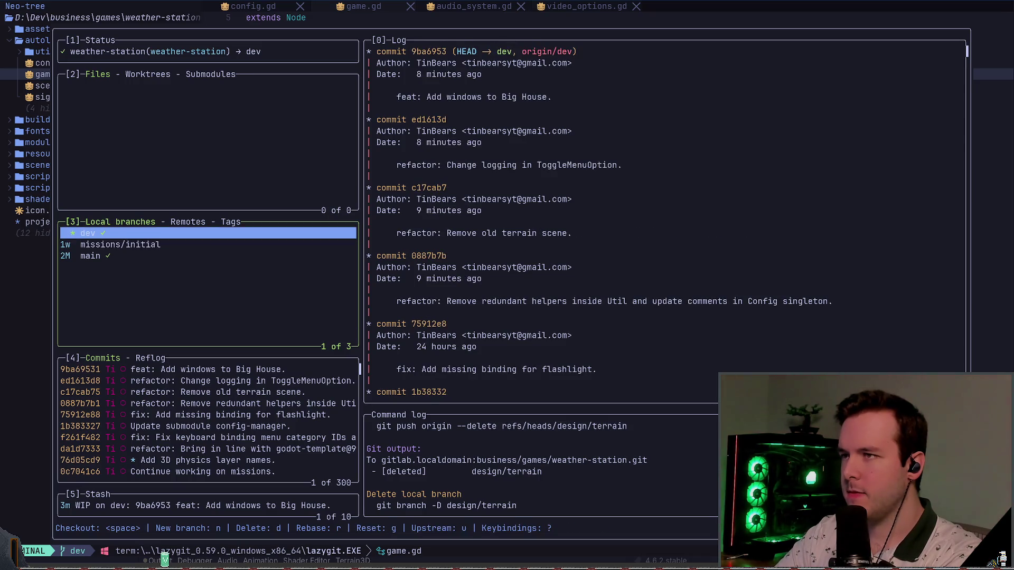
key(Down)
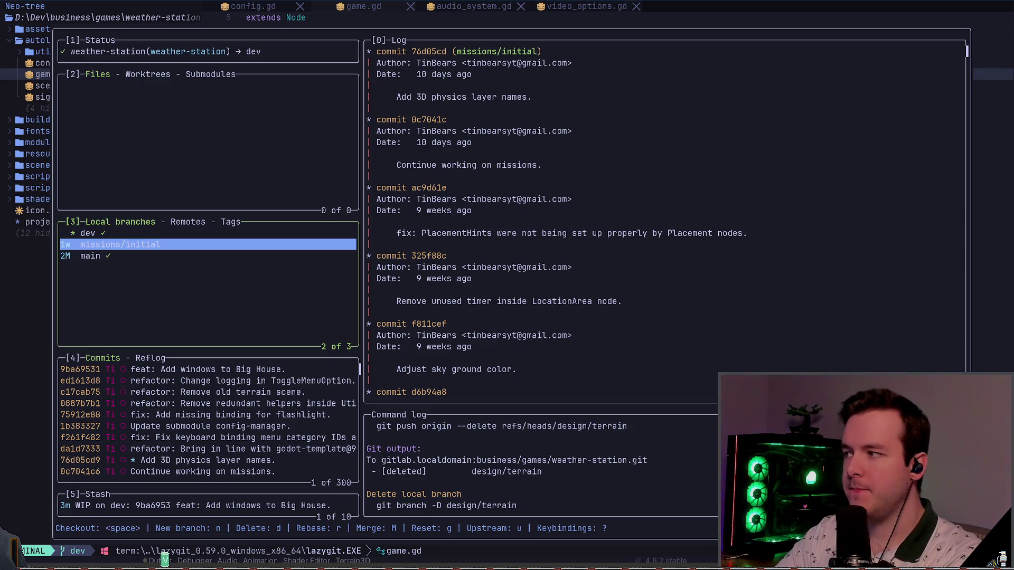
key(Up)
key(Down)
key(Down)
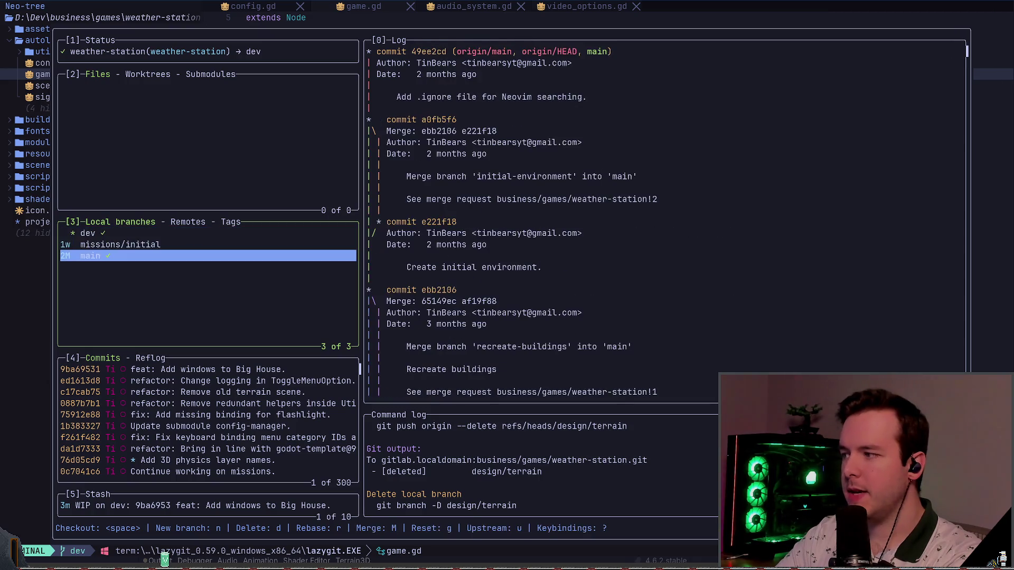
In the Commits panel, review the buildings-to-World-scene and initial-environment merge commit patches
key(4)
key(Down)
key(Down)
key(Down)
key(Down)
key(Down)
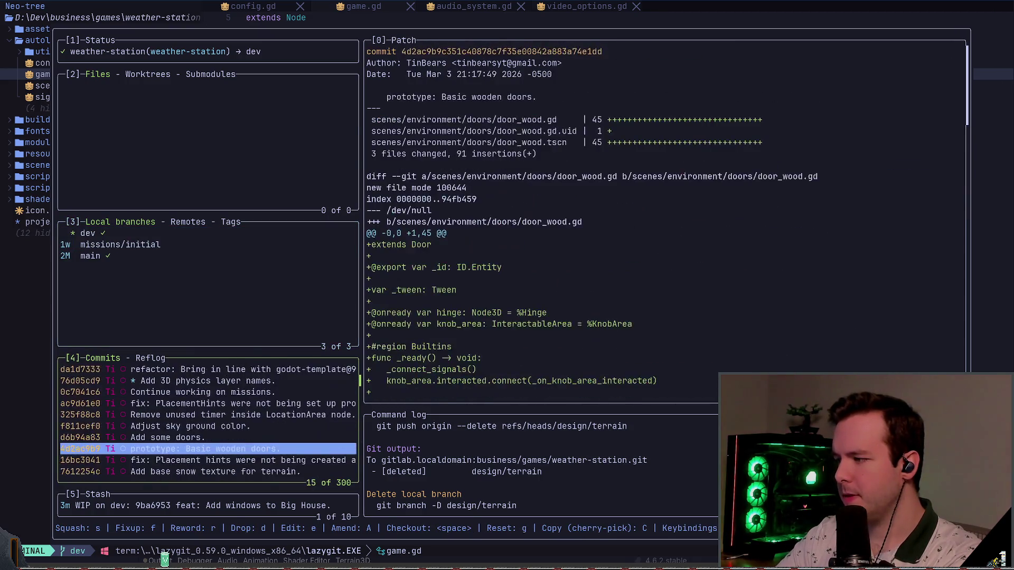
key(Up)
key(Up)
key(Up)
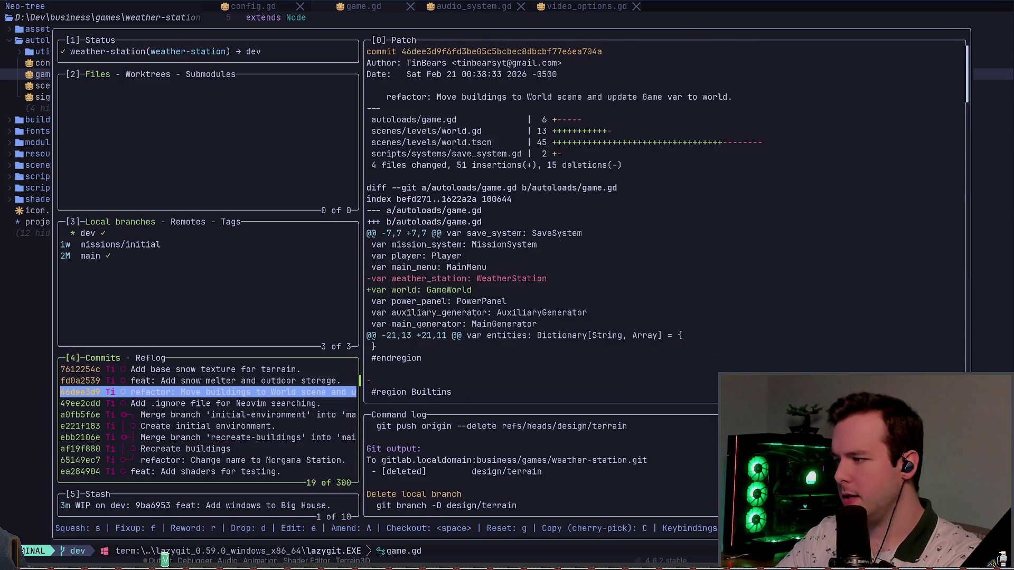
key(Down)
key(Down)
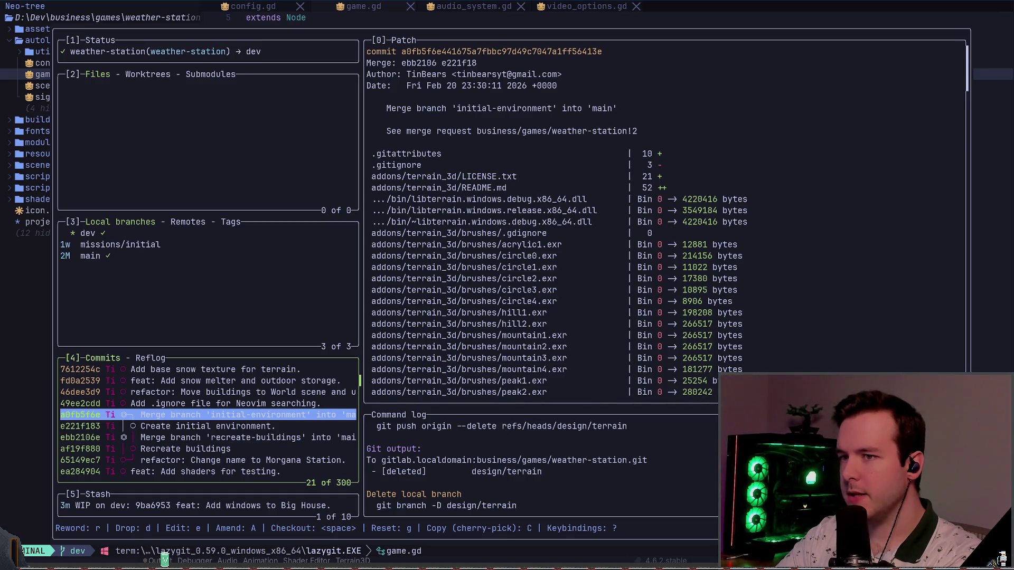
Review the recreate-buildings, Morgana Station rename and Add some doors commits, then show missions/initial's log
key(j)
key(j)
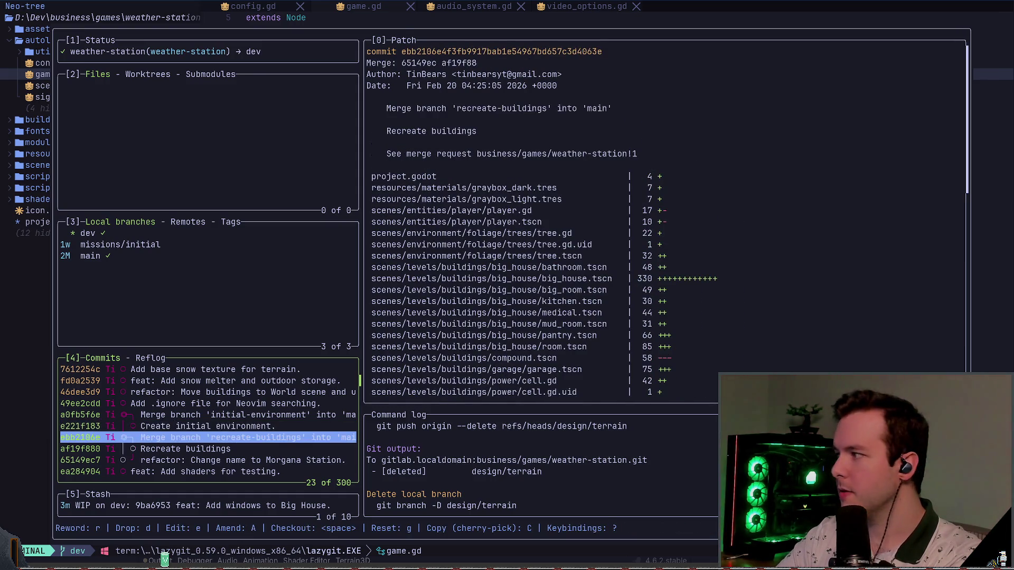
key(j)
key(j)
key(k)
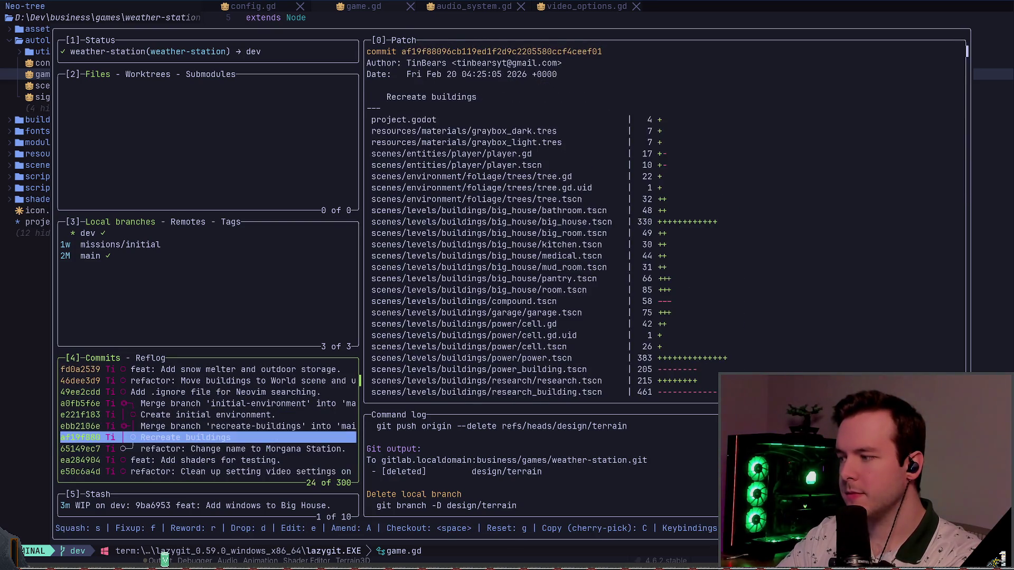
key(j)
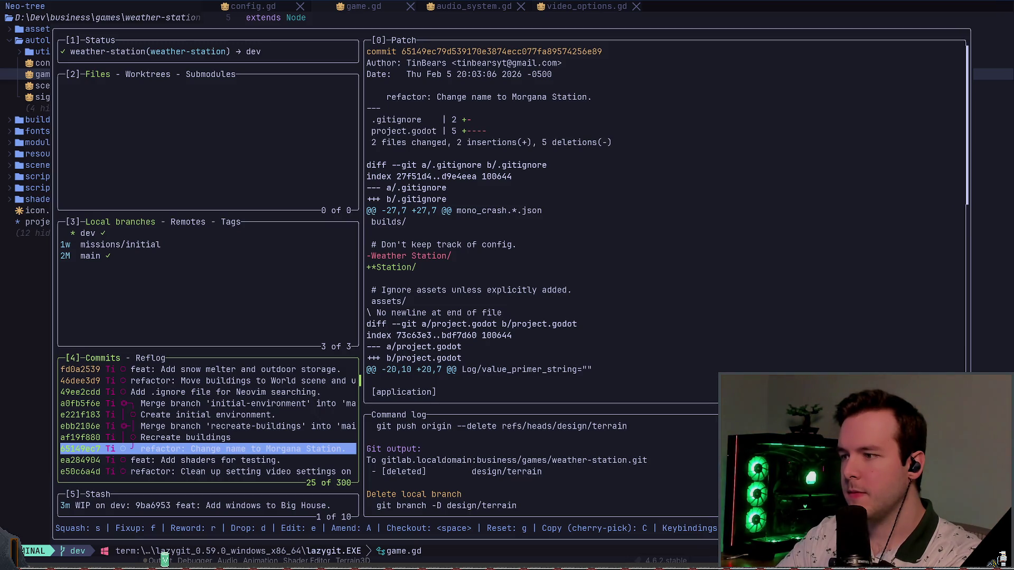
key(k)
key(k)
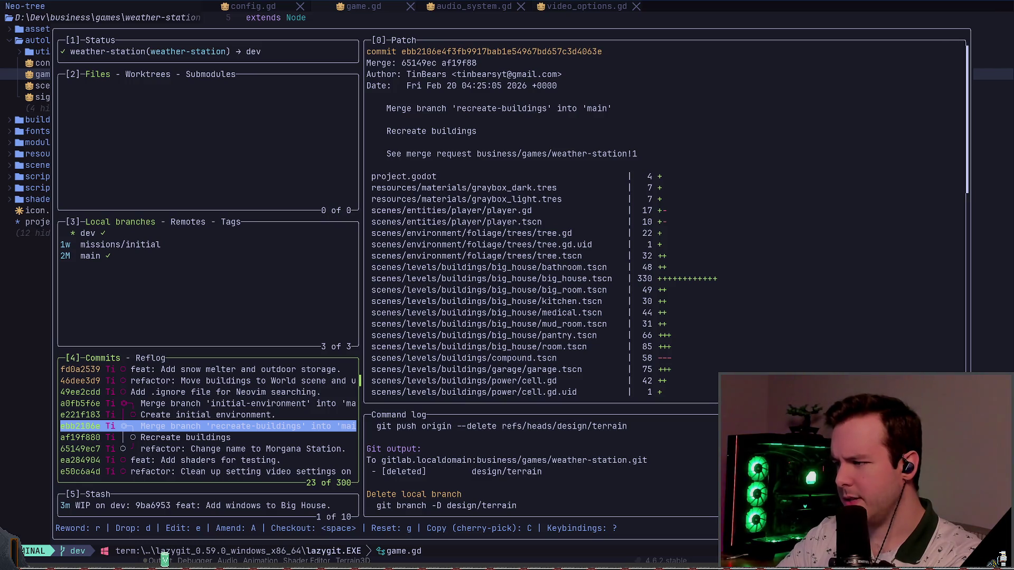
key(k)
key(k)
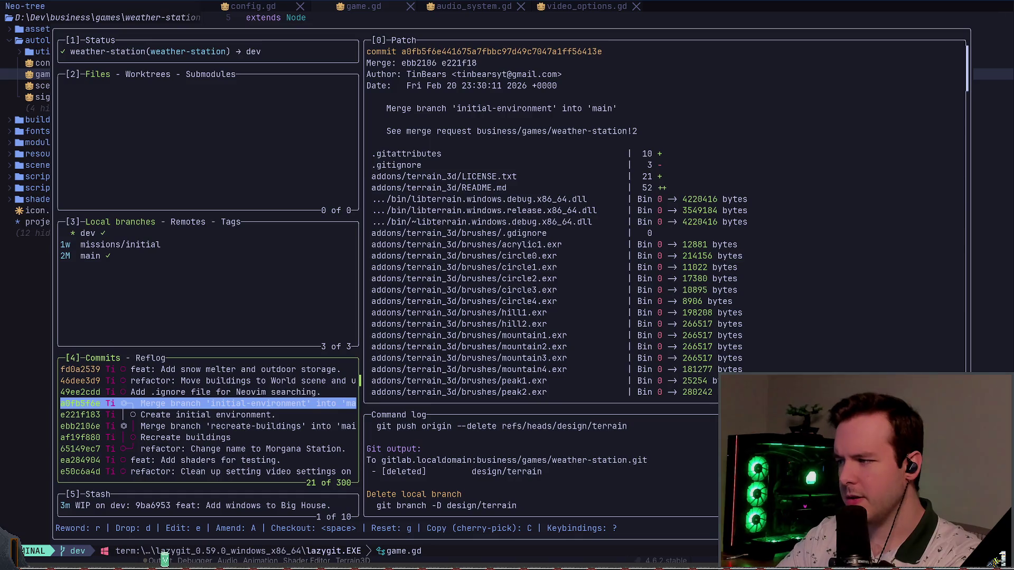
key(k)
key(k)
key(k)
key(k)
key(k)
key(k)
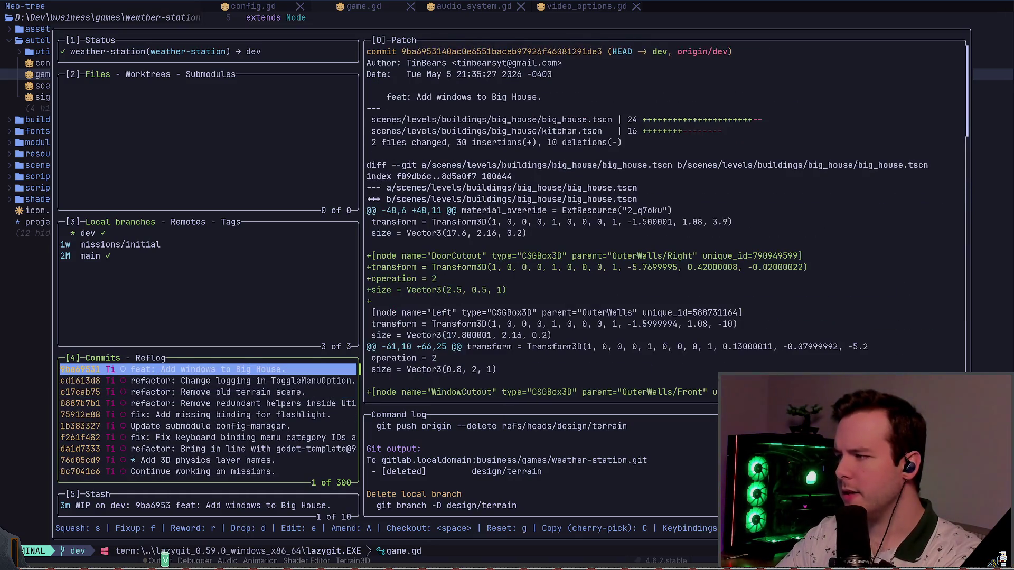
key(3)
key(k)
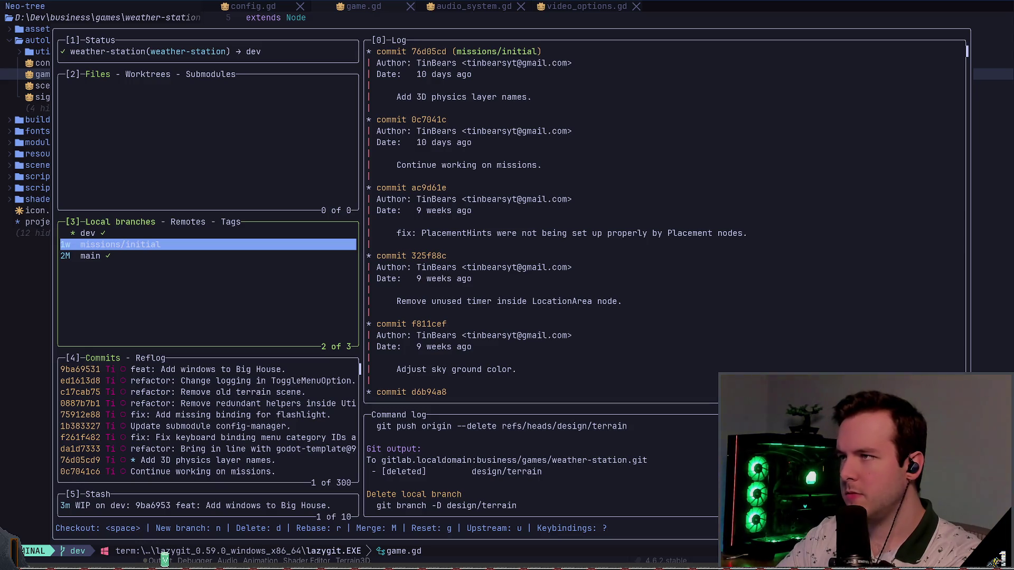
Browse dev's full commit list, including the buildings-to-World-scene and Neovim .ignore commits
key(k)
key(Return)
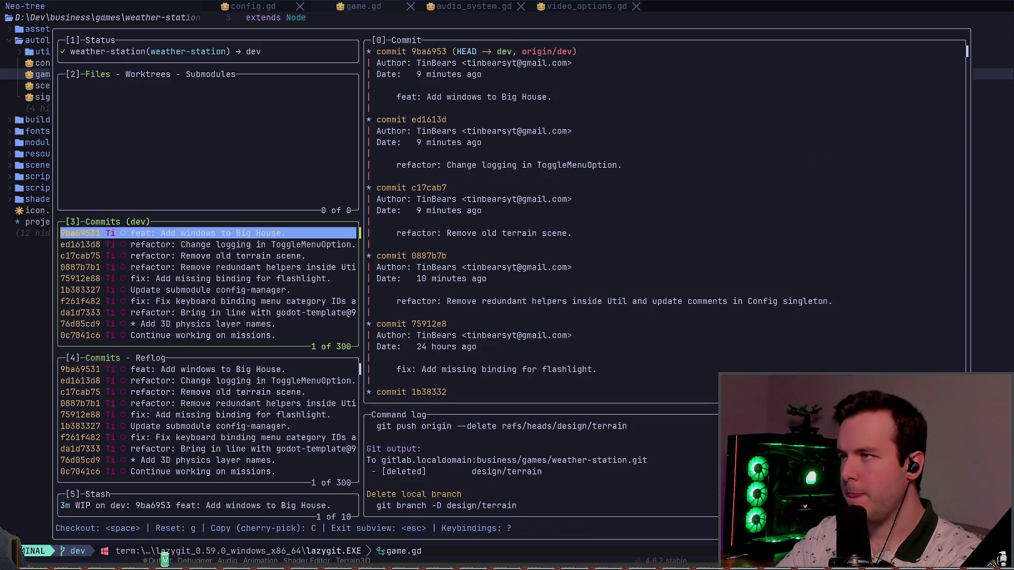
key(j)
key(j)
key(j)
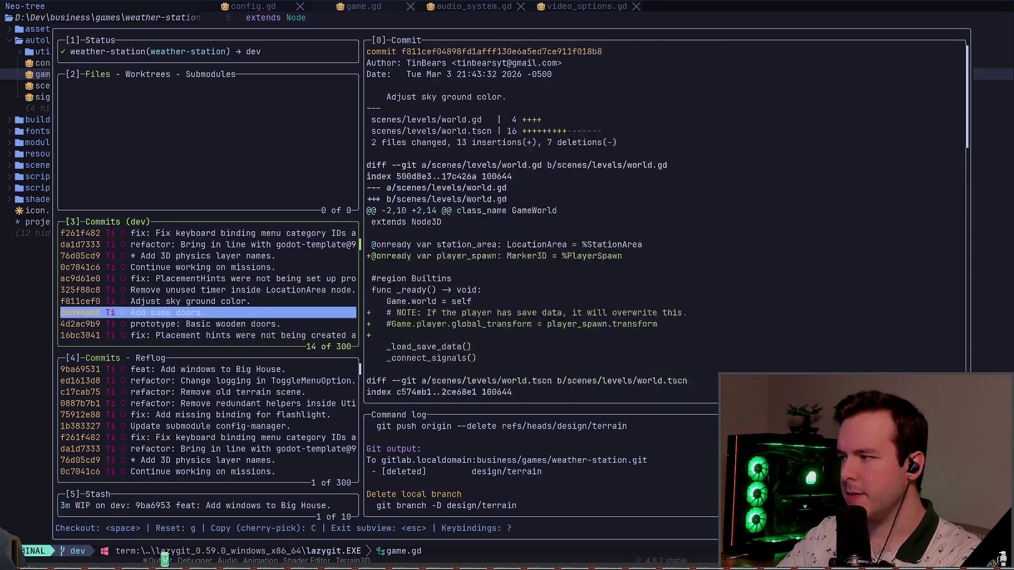
key(k)
key(k)
key(k)
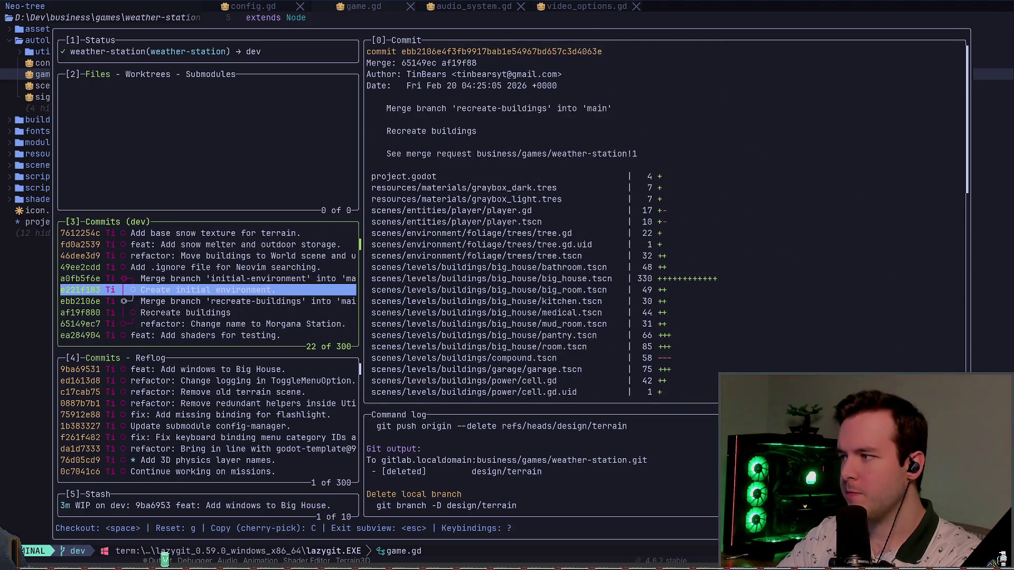
key(k)
key(k)
key(k)
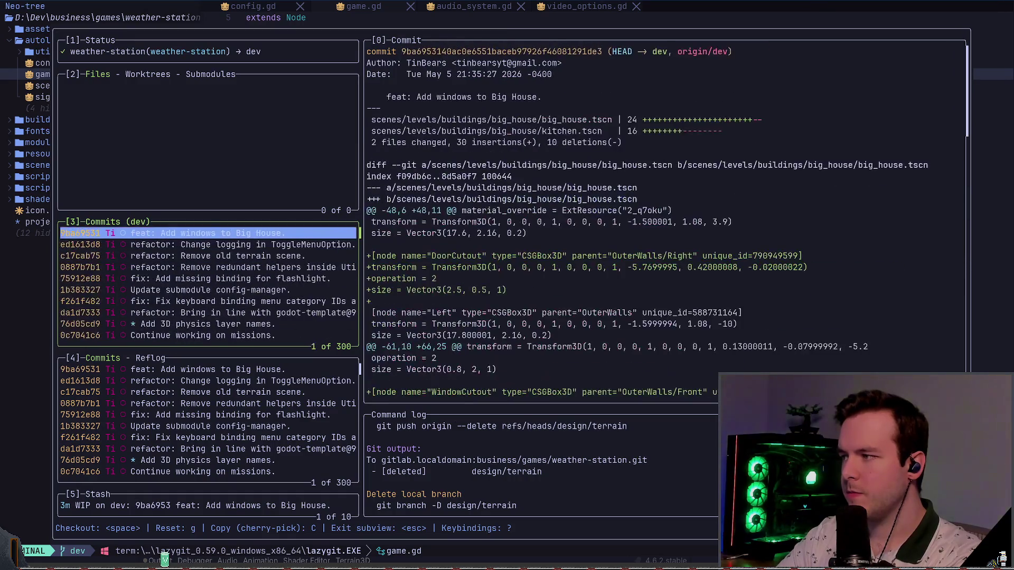
key(Escape)
Browse missions/initial's commits: doors, initial environment, PlacementHints fix, timer removal, snow melter
key(j)
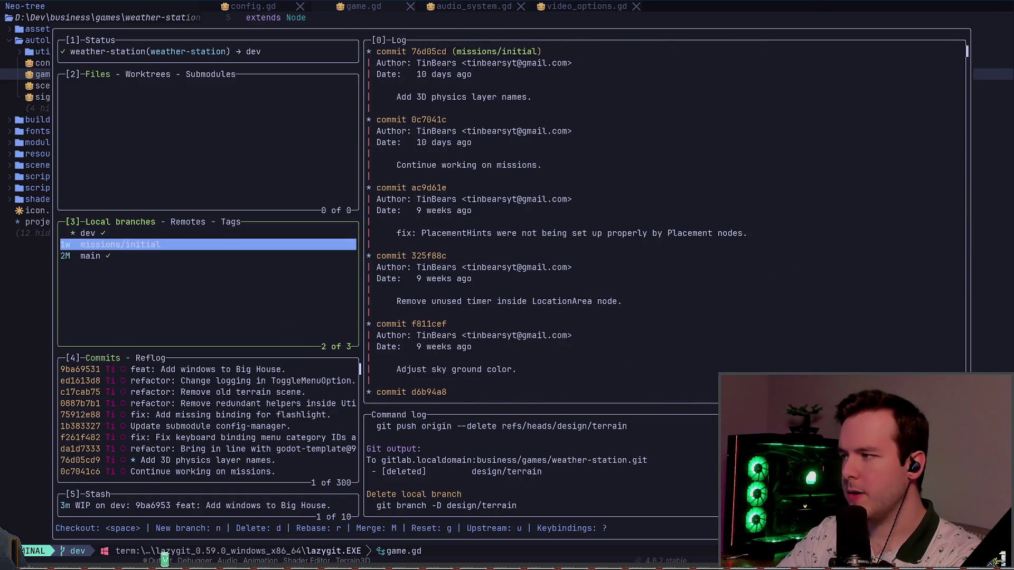
key(Return)
key(j)
key(j)
key(j)
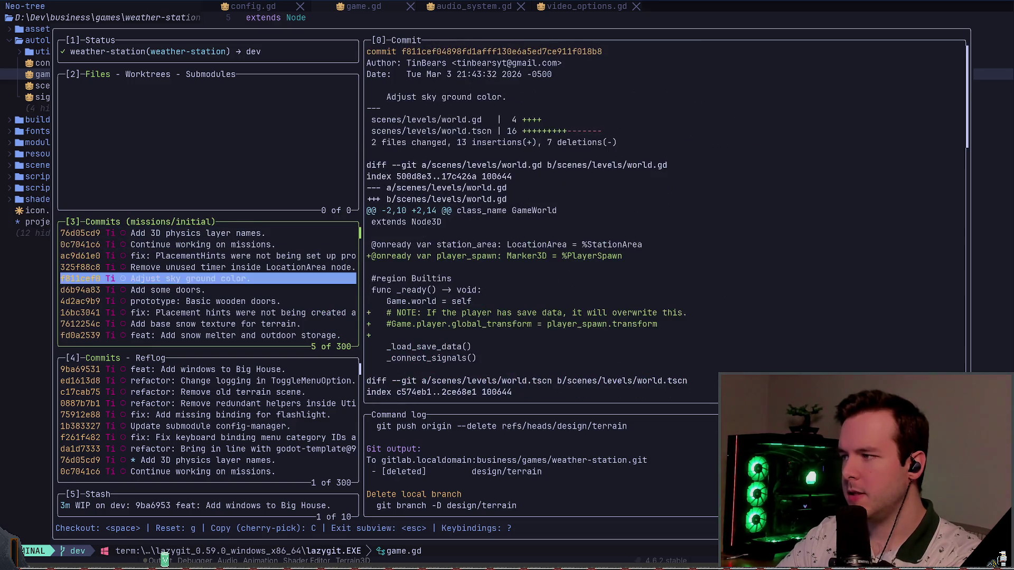
key(j)
key(j)
key(j)
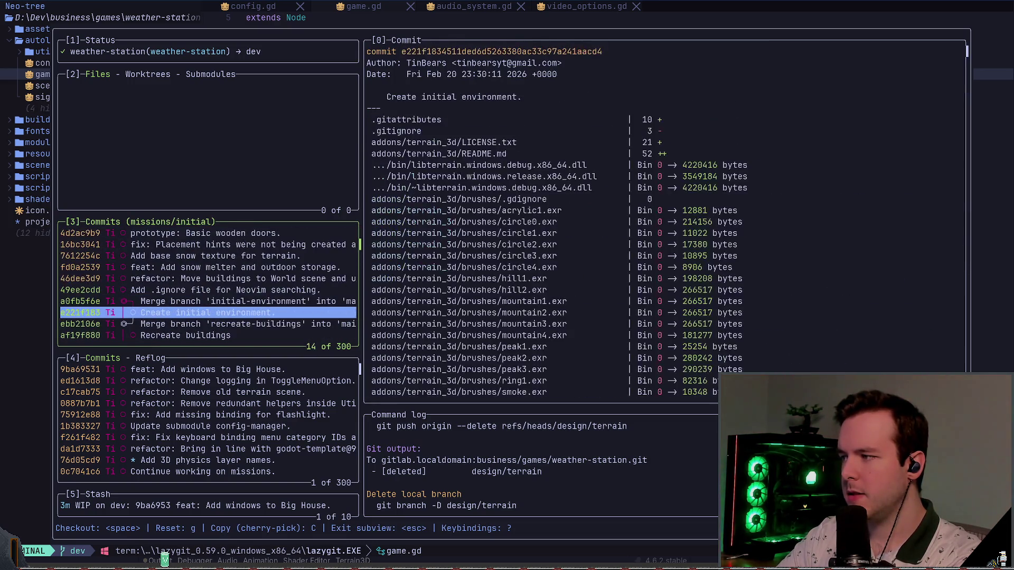
key(k)
key(k)
key(k)
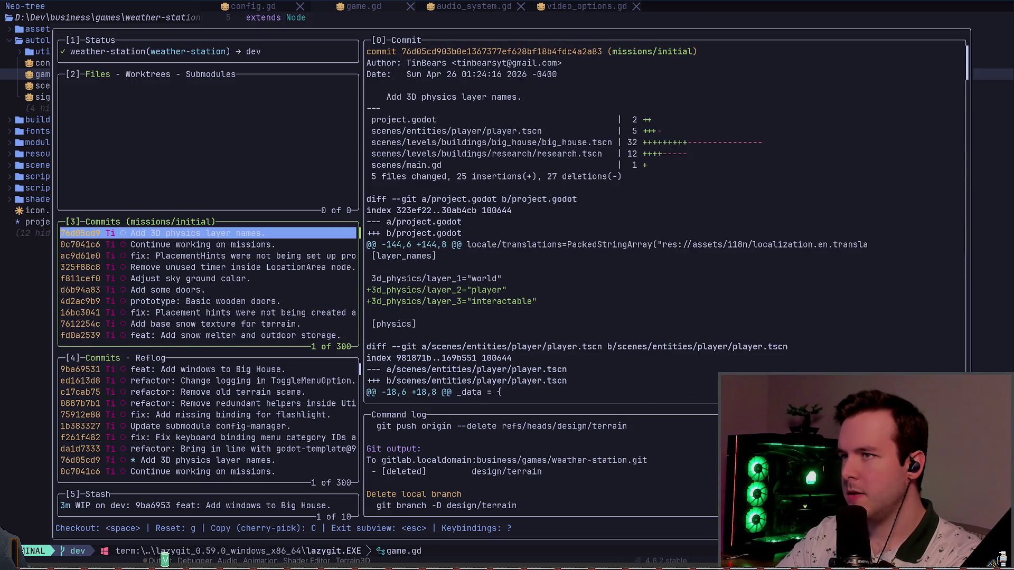
key(j)
key(j)
key(k)
key(j)
key(j)
key(j)
key(j)
key(j)
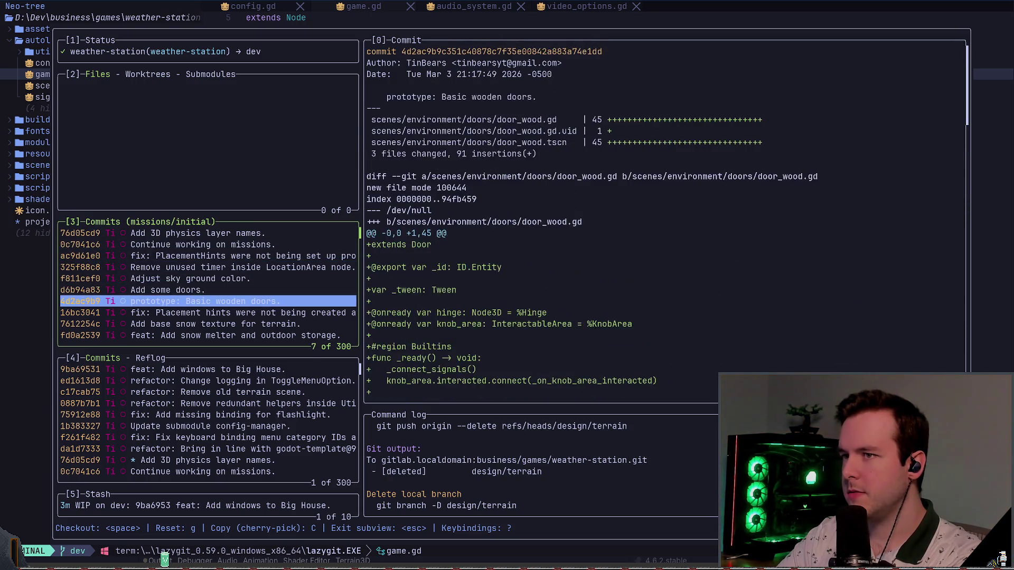
key(j)
key(j)
key(j)
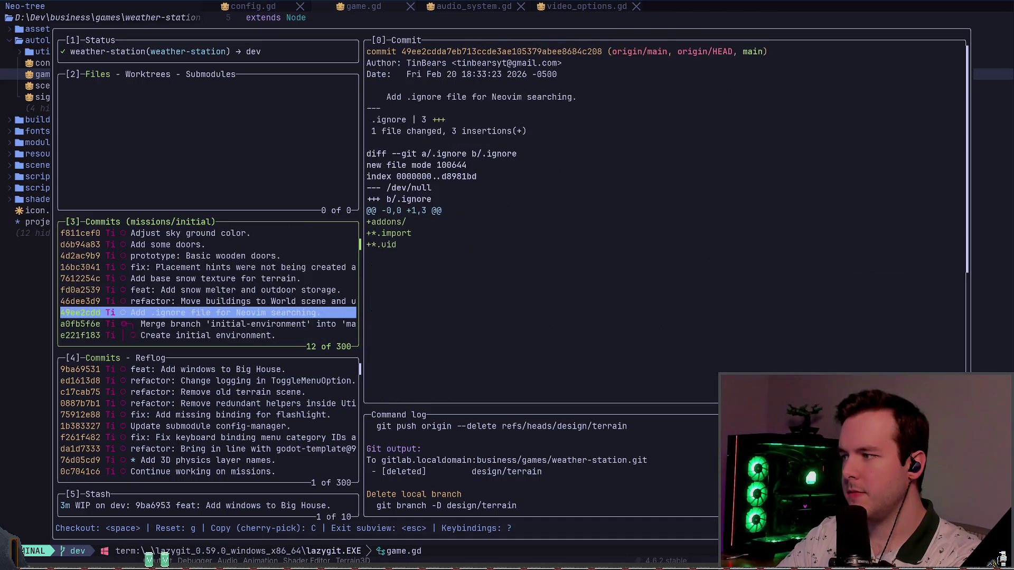
key(k)
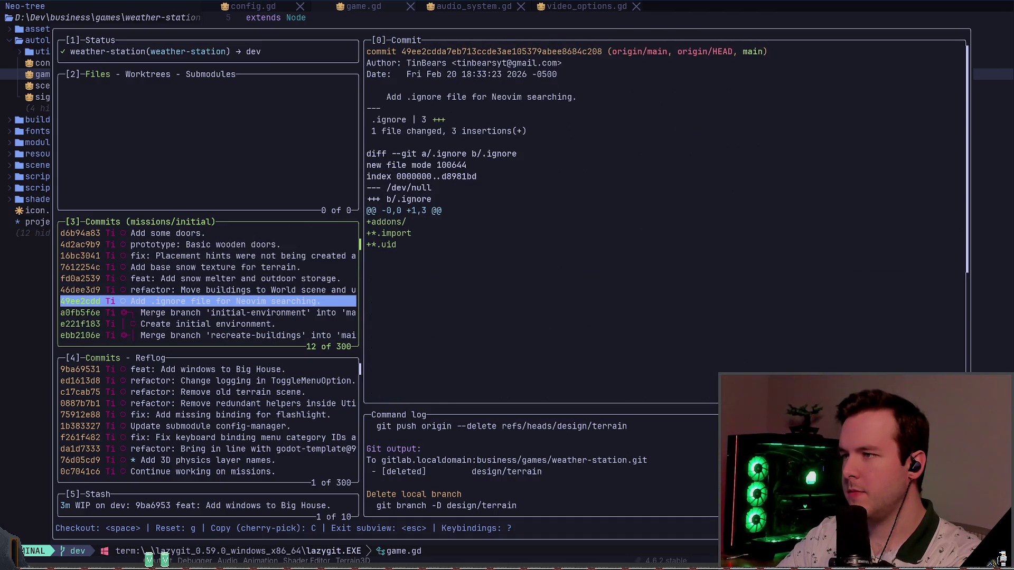
key(Escape)
Recheck dev's ToggleMenuOption logging commit, then open the Rebase 'dev' onto missions/initial menu
key(k)
key(j)
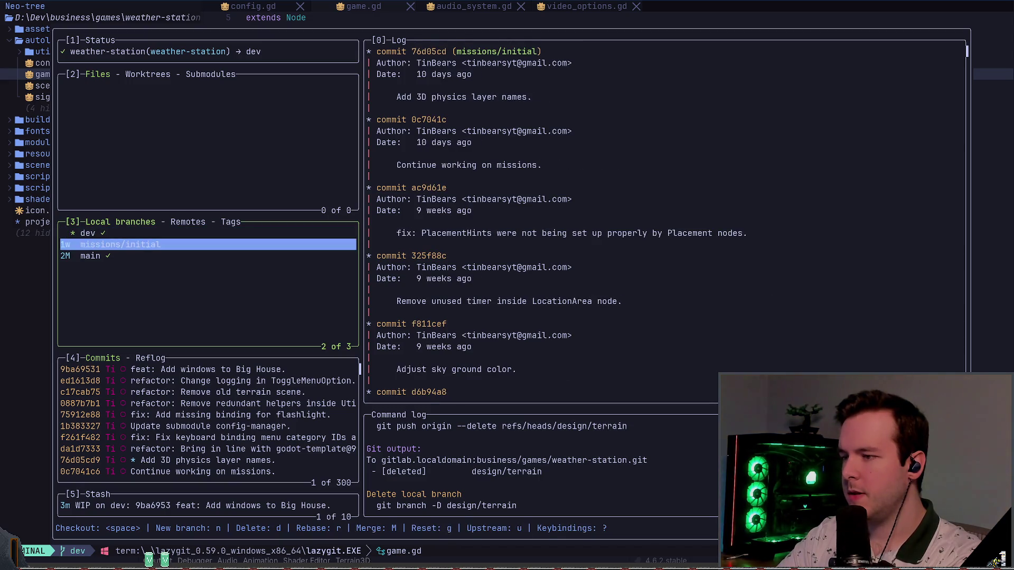
click(88, 233)
click(121, 245)
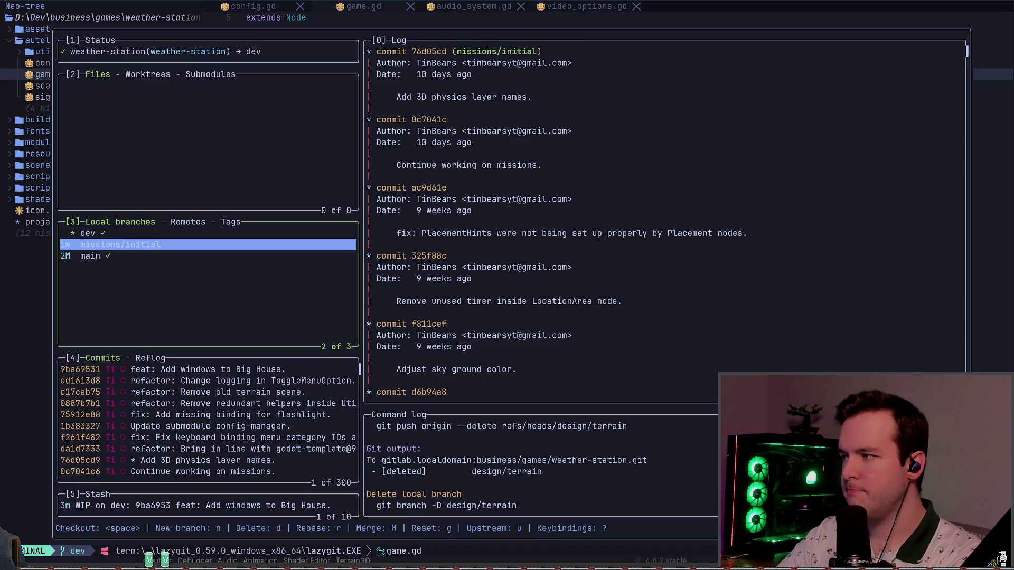
click(88, 233)
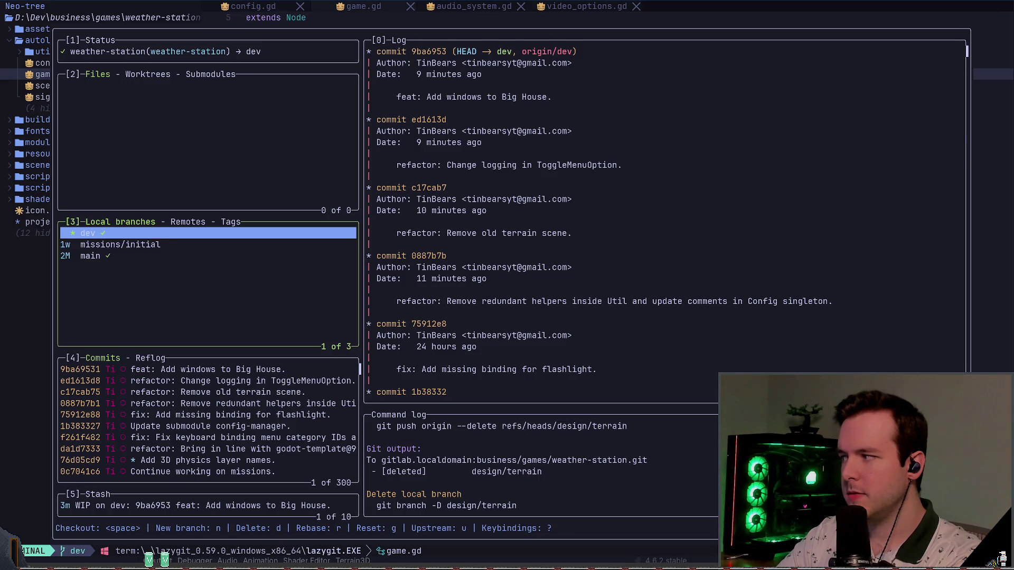
key(Return)
key(Down)
key(Down)
key(Down)
key(Down)
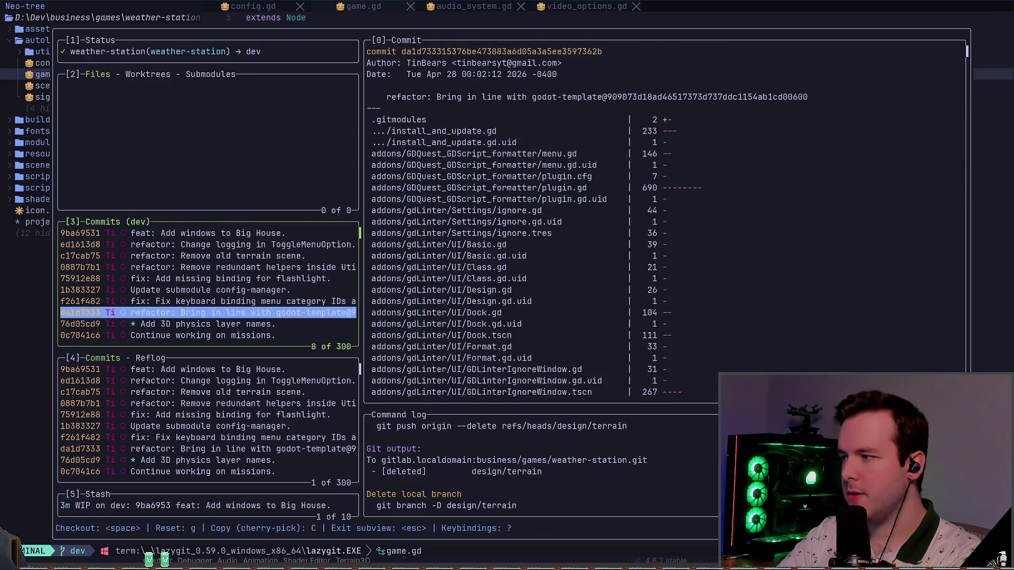
key(Up)
key(Up)
key(Up)
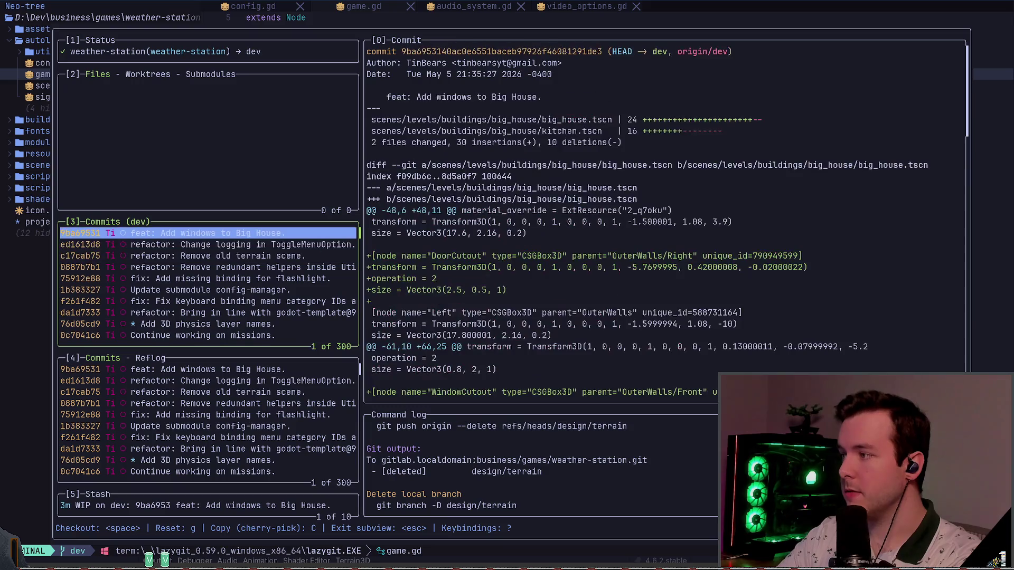
key(Escape)
key(Down)
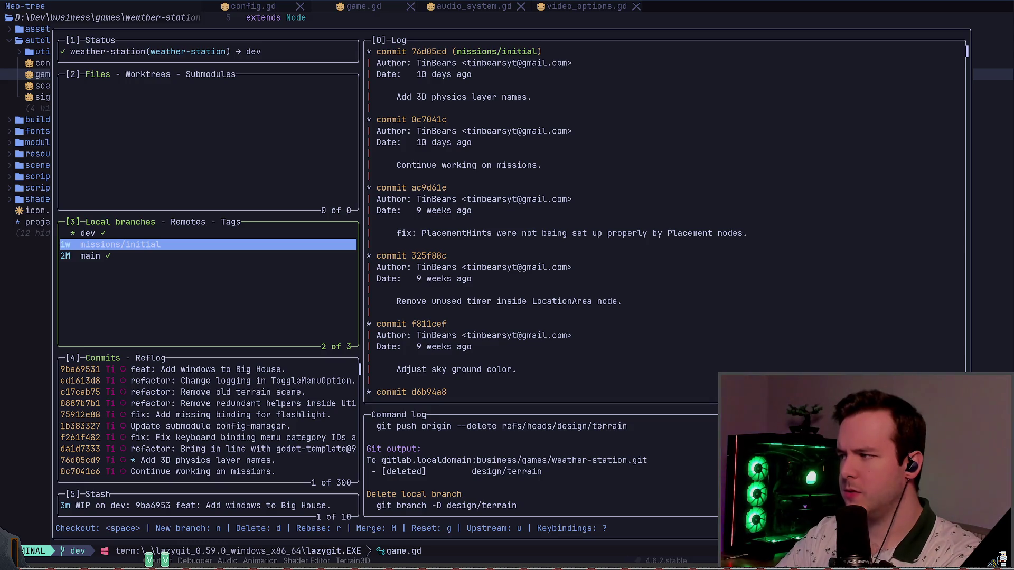
key(r)
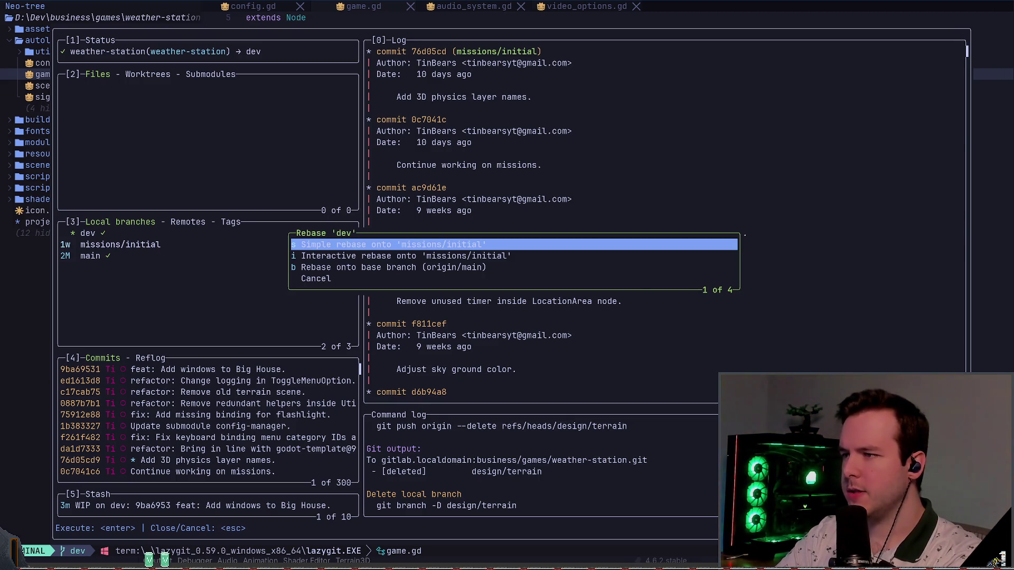
Back out of the rebase unchanged and reselect dev, showing its log headed by 9ba6953
key(Return)
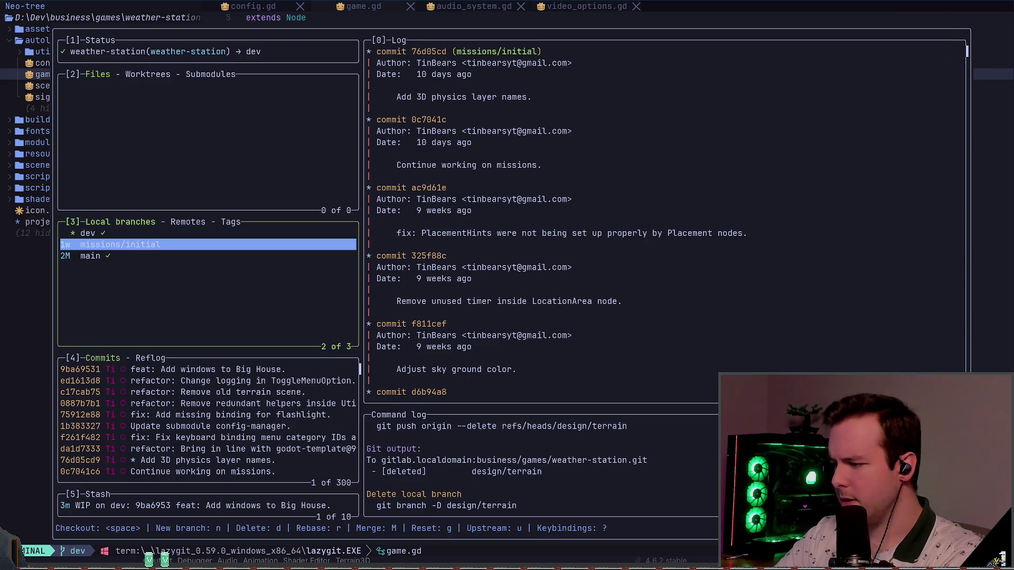
click(88, 233)
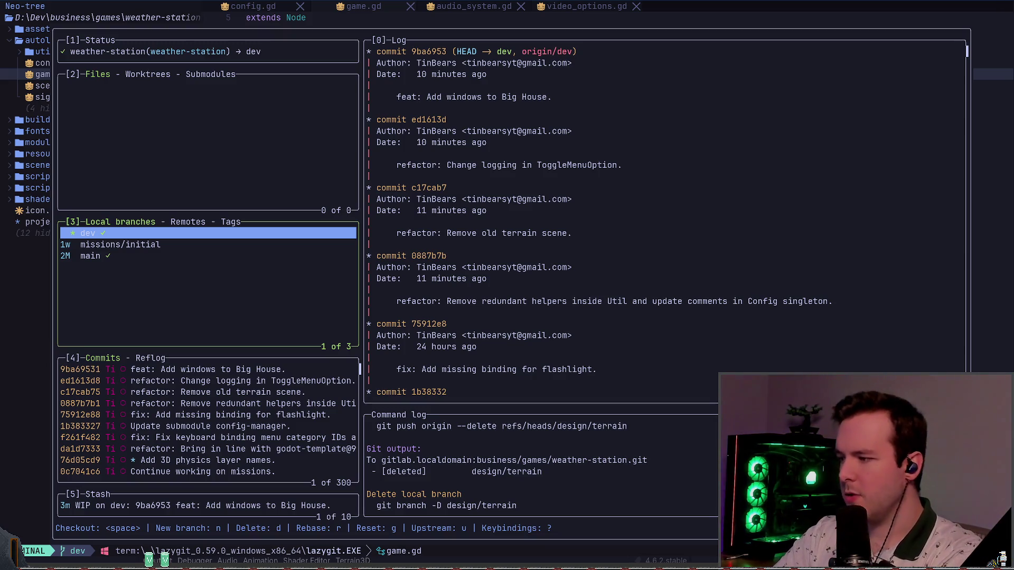
Create and check out branch terrain/redo off dev, then quit lazygit for the Godot editor
key(n)
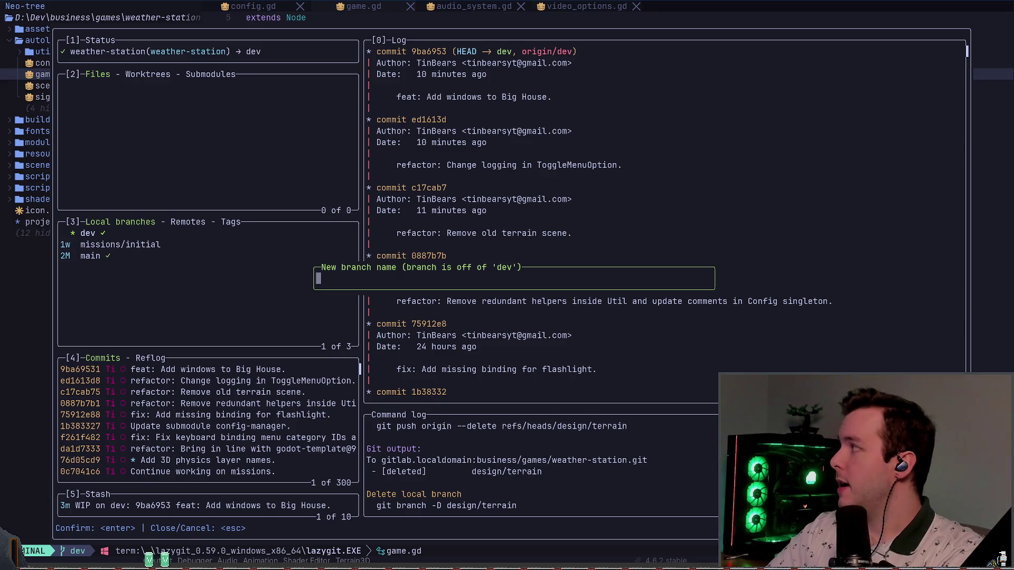
text(terrain/)
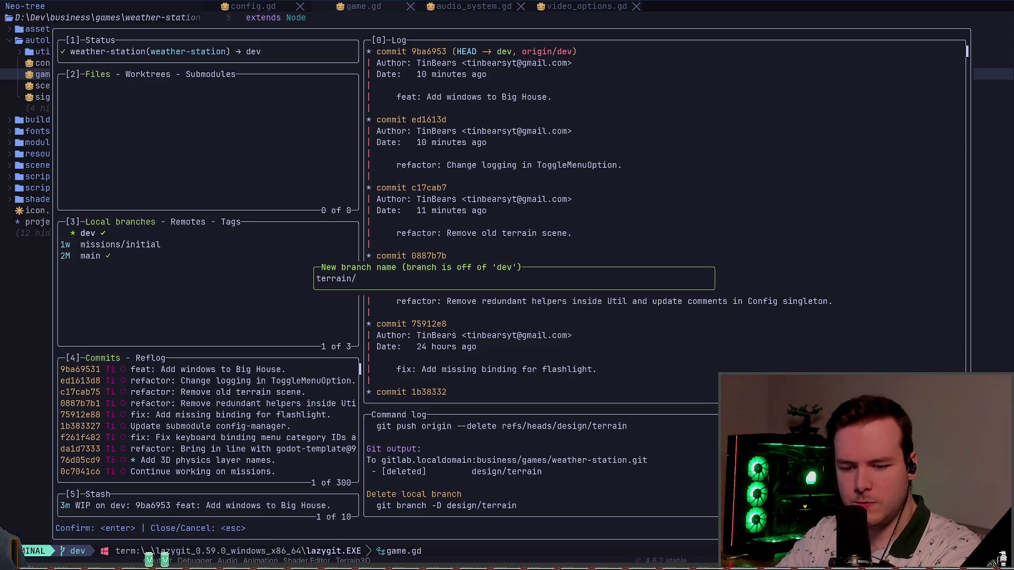
text(redo)
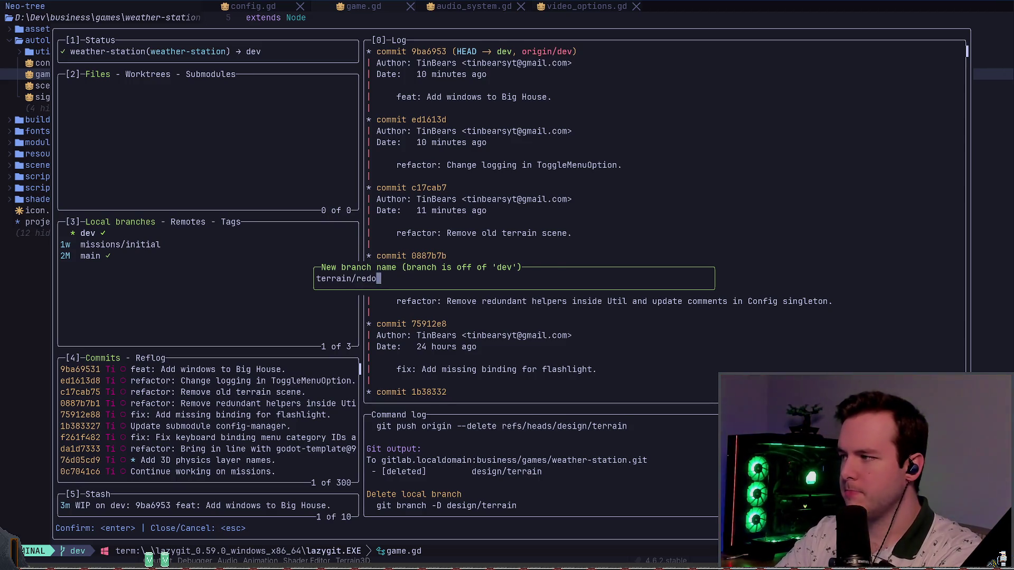
key(Return)
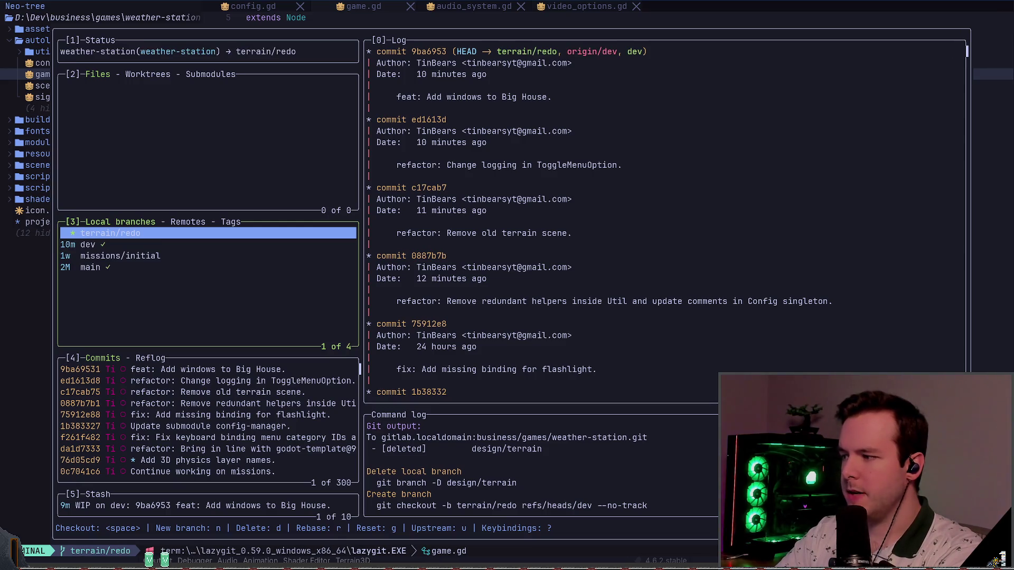
key(Return)
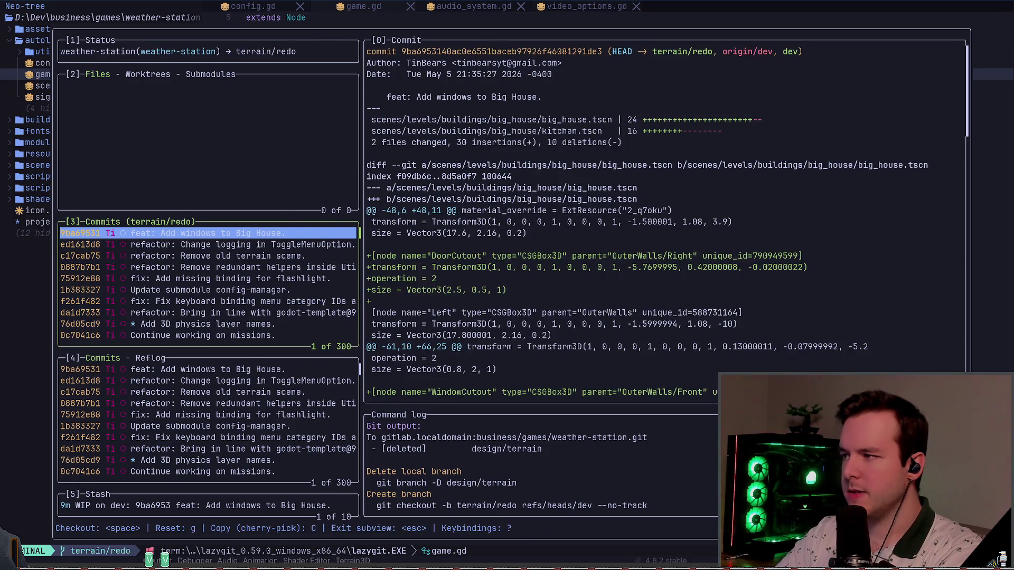
key(q)
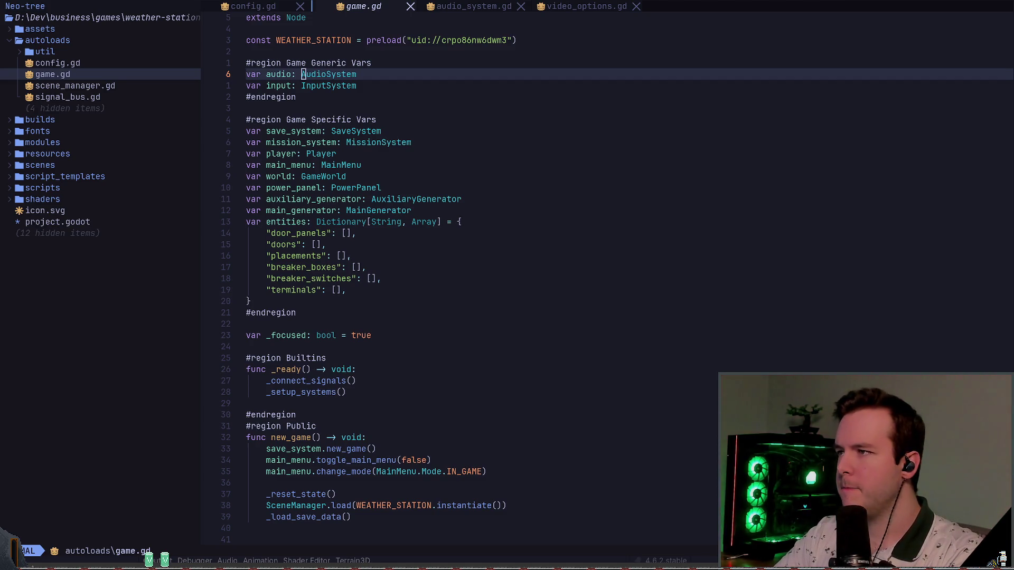
key(alt+Tab)
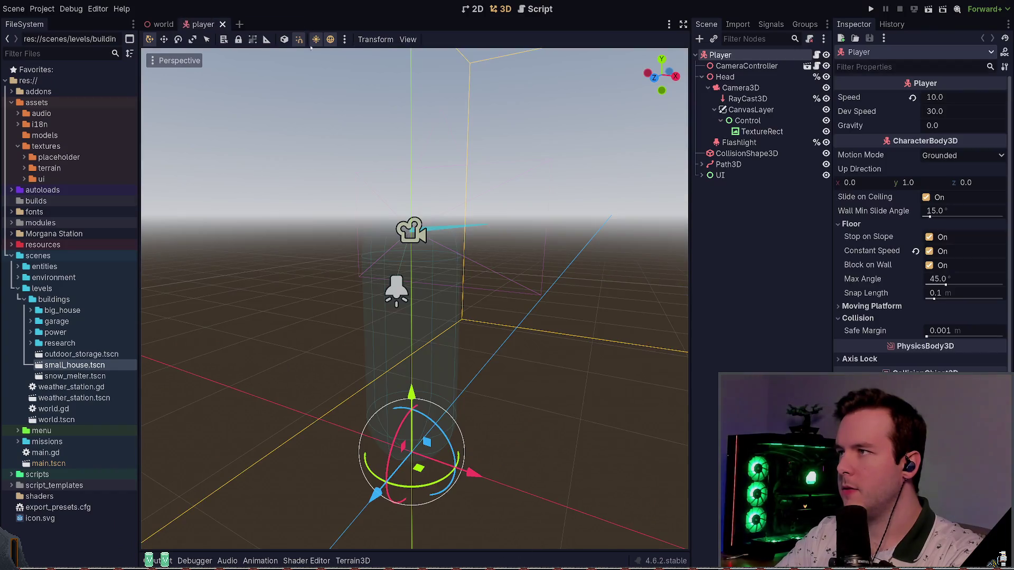
Open the outdoor_storage, small_house and snow_melter scenes from the buildings folder
double_click(64, 354)
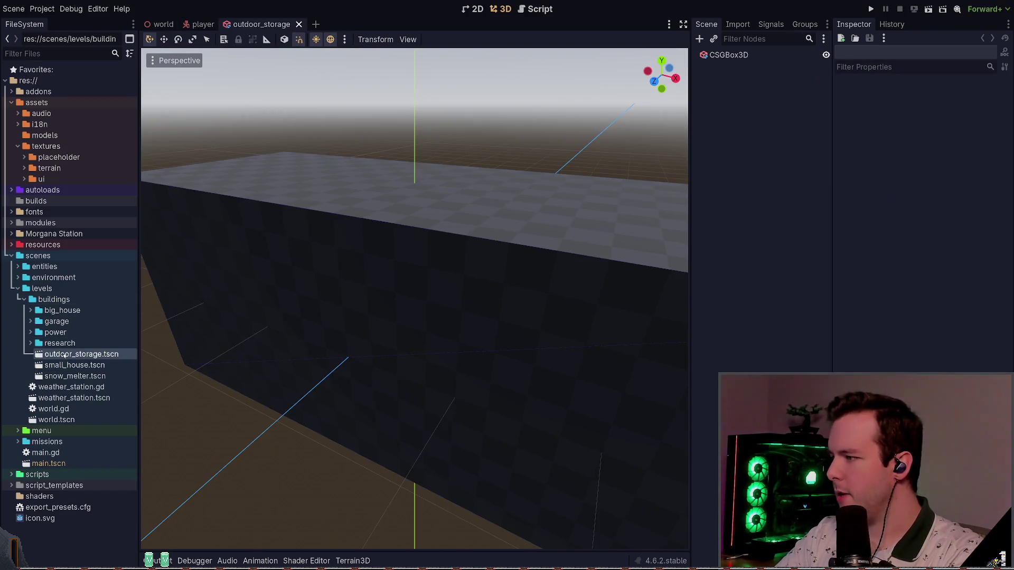
double_click(64, 364)
double_click(64, 376)
scroll(322, 316, down, 3)
click(24, 299)
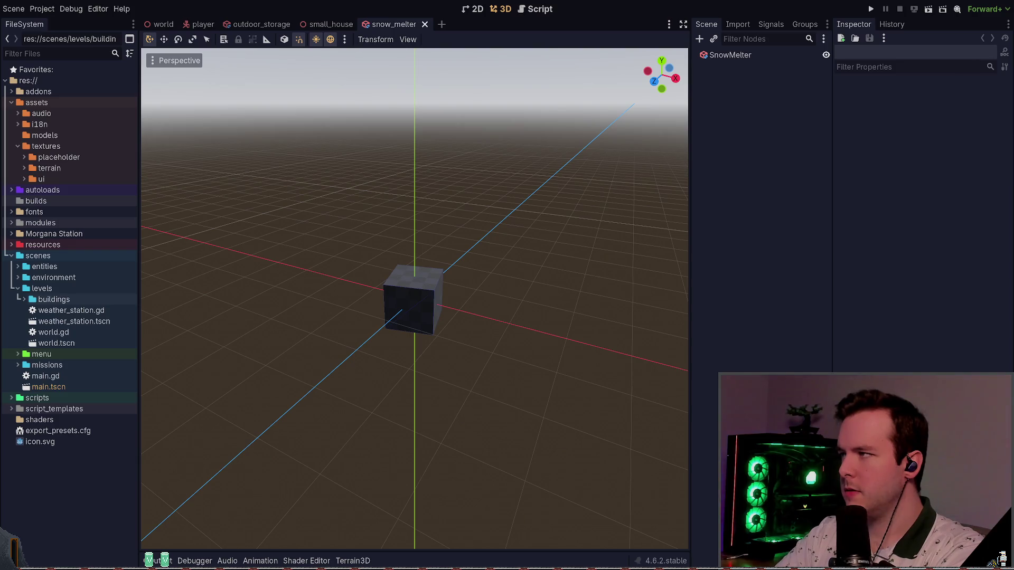
key(alt+Tab)
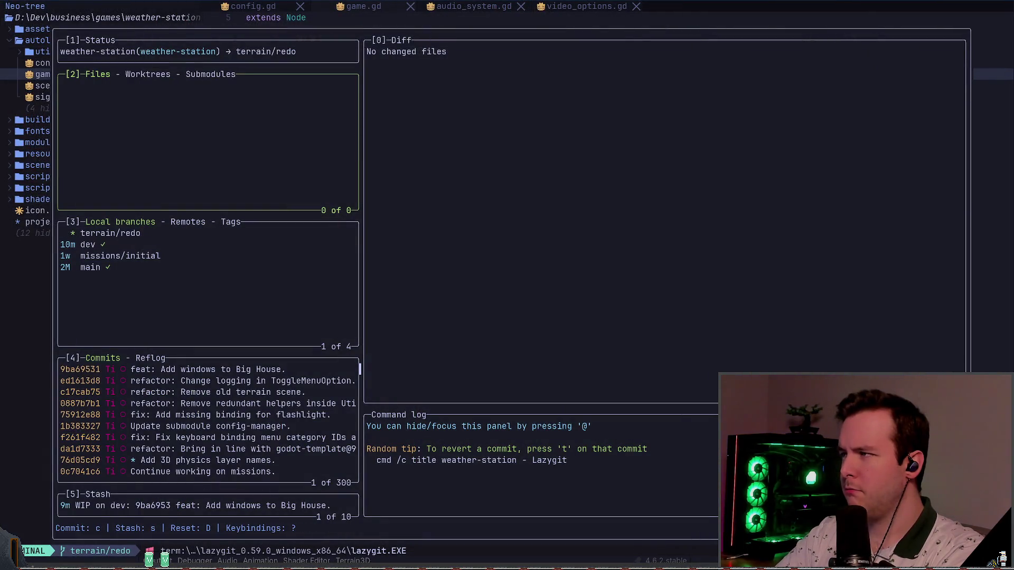
key(q)
key(alt+Tab)
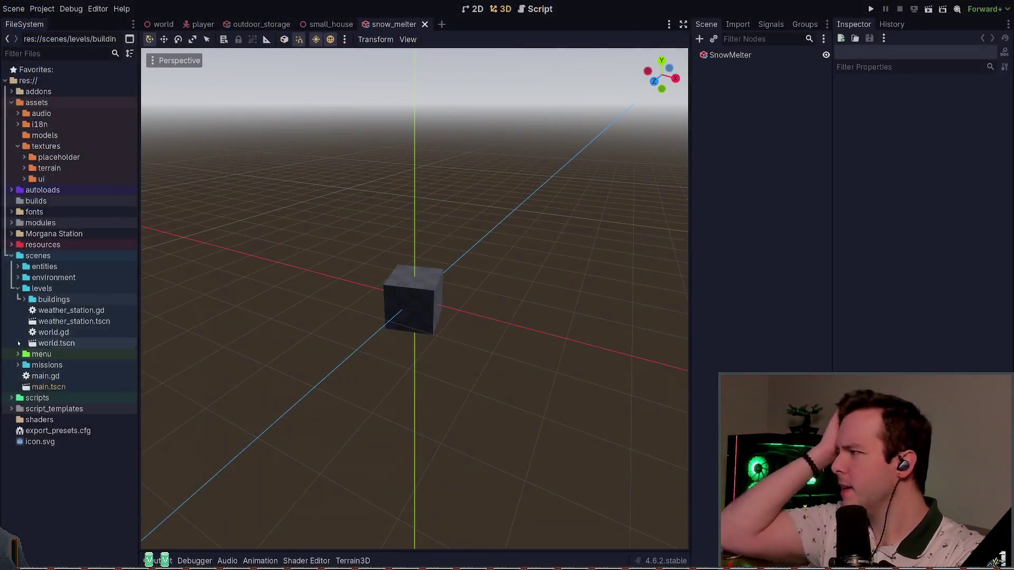
Close the small_house, snow_melter and outdoor_storage scene tabs
click(331, 24)
click(261, 24)
click(333, 25)
click(361, 24)
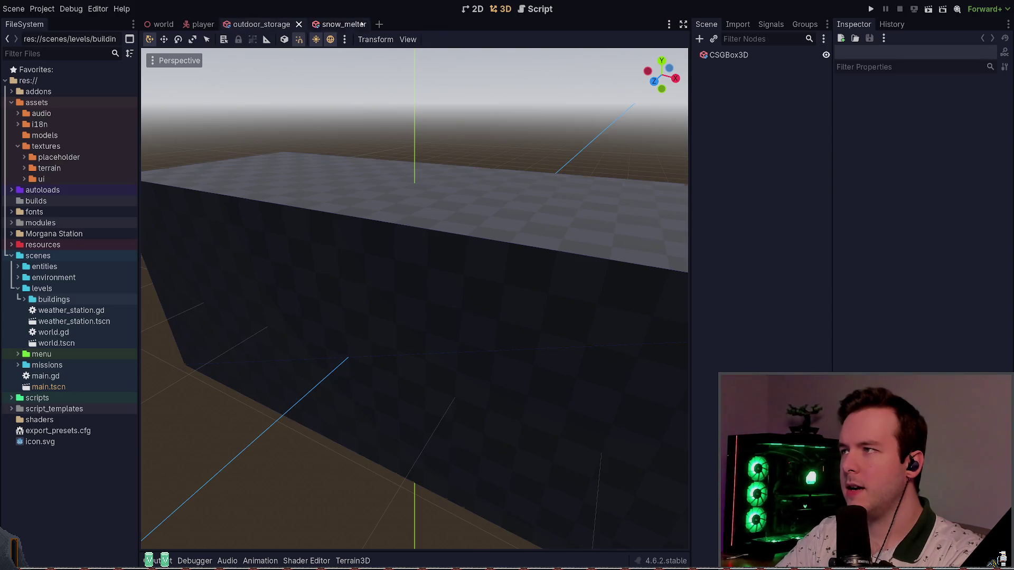
click(203, 25)
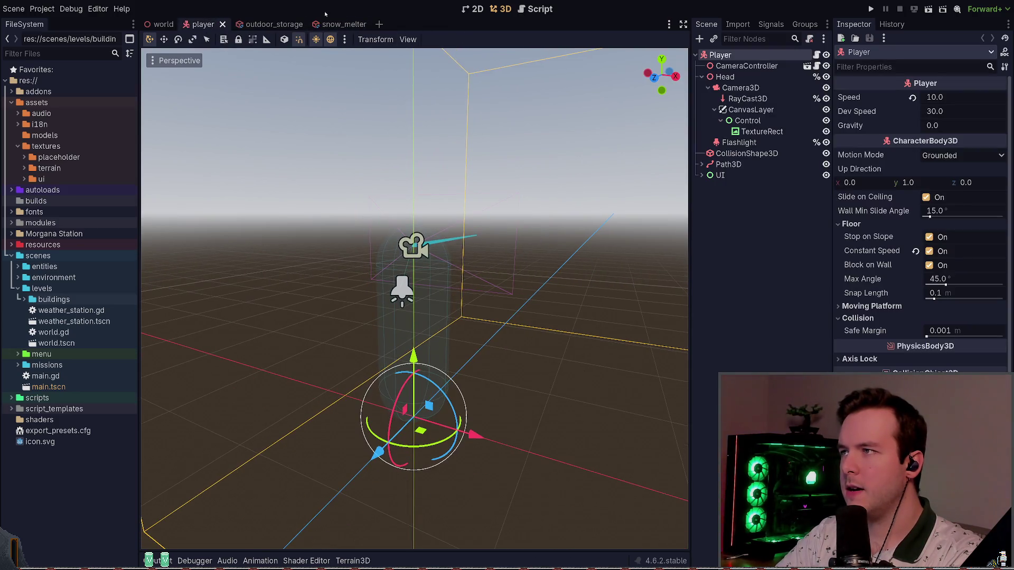
click(344, 24)
click(375, 24)
click(311, 24)
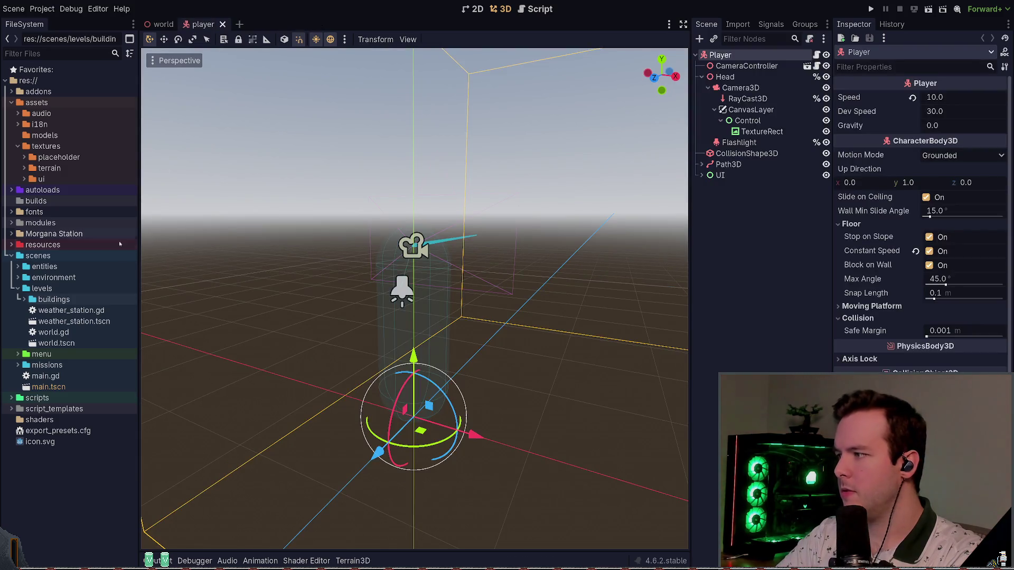
Reopen and close small_house.tscn, then close the player tab, leaving only the world scene
click(24, 299)
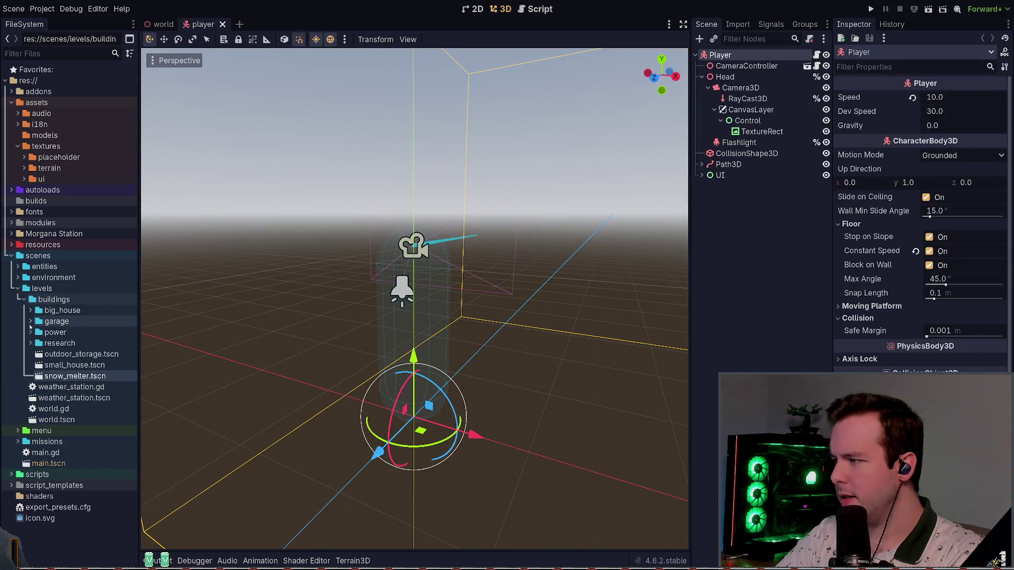
double_click(74, 365)
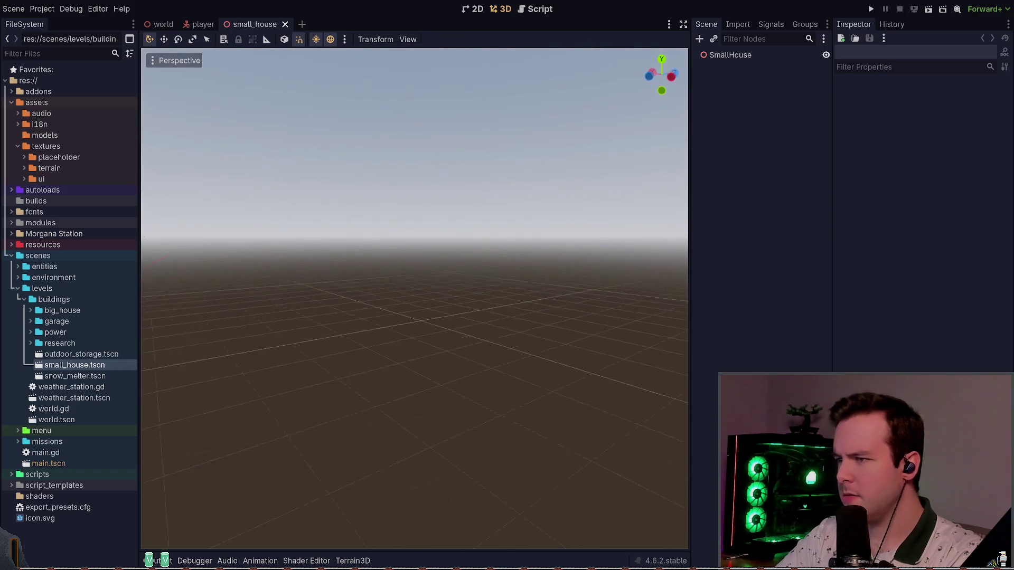
click(285, 24)
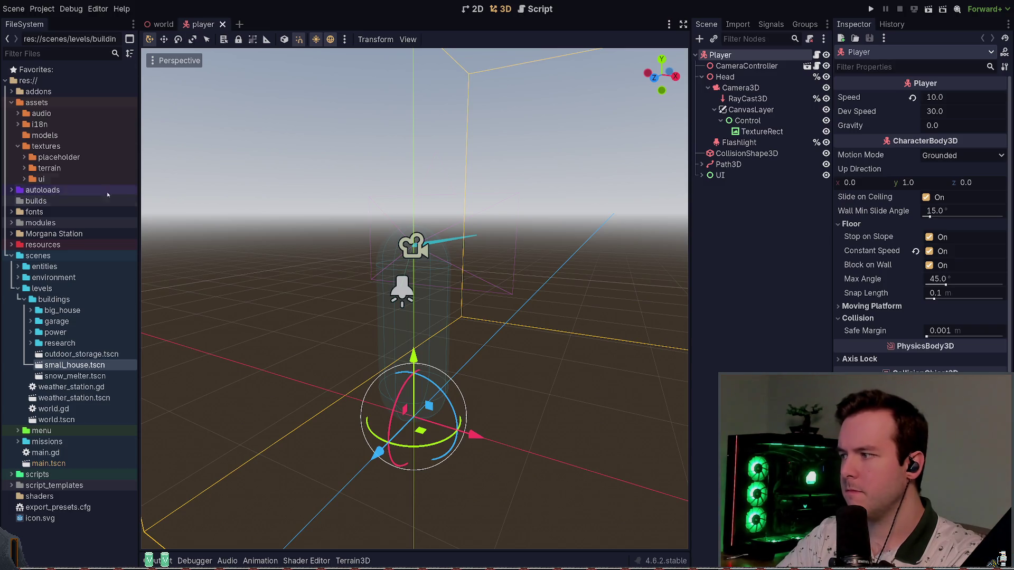
click(31, 332)
click(30, 332)
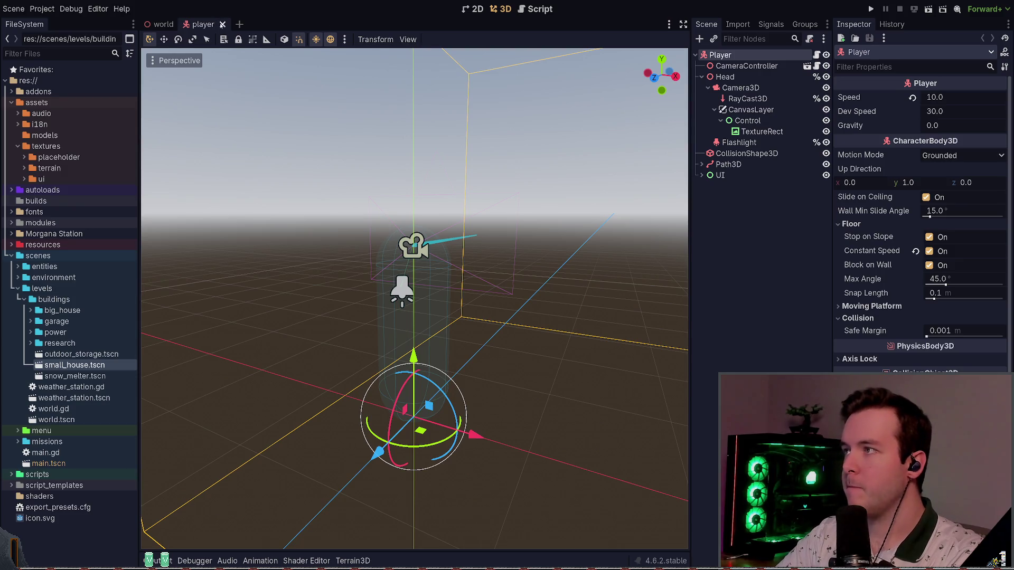
click(222, 24)
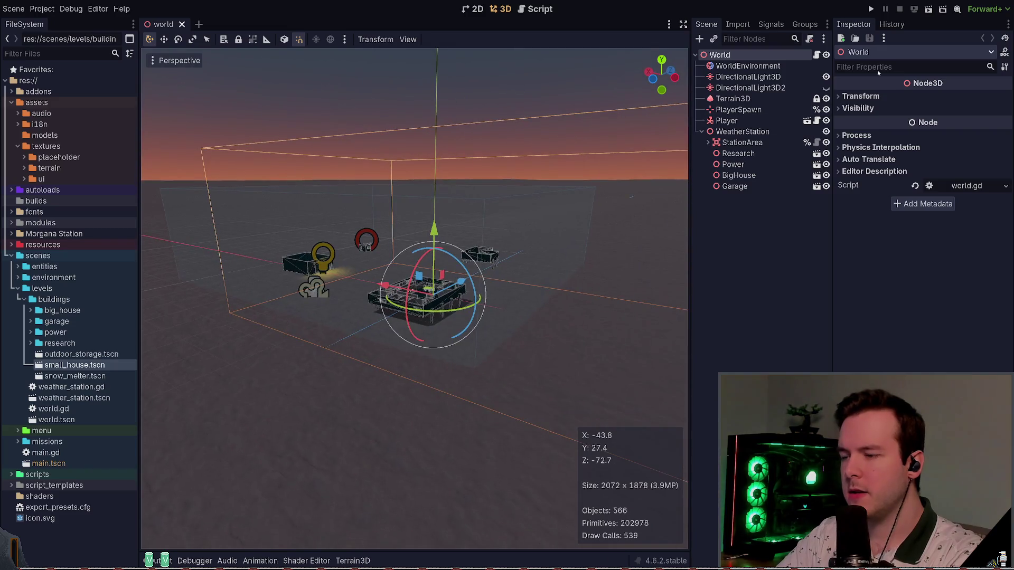
Run the game, try the flashlight, and quit from the pause menu
click(870, 9)
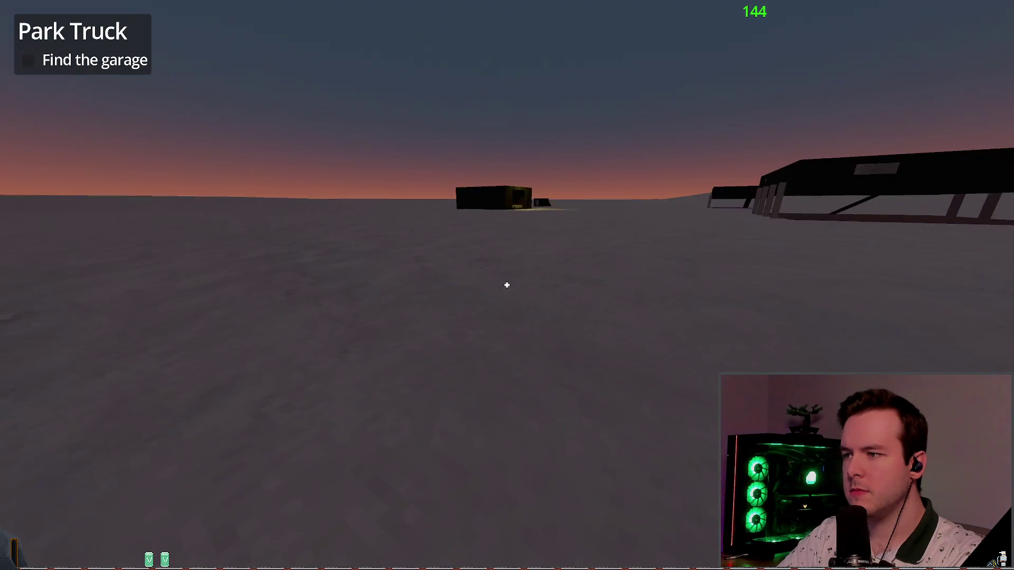
key(f)
key(f)
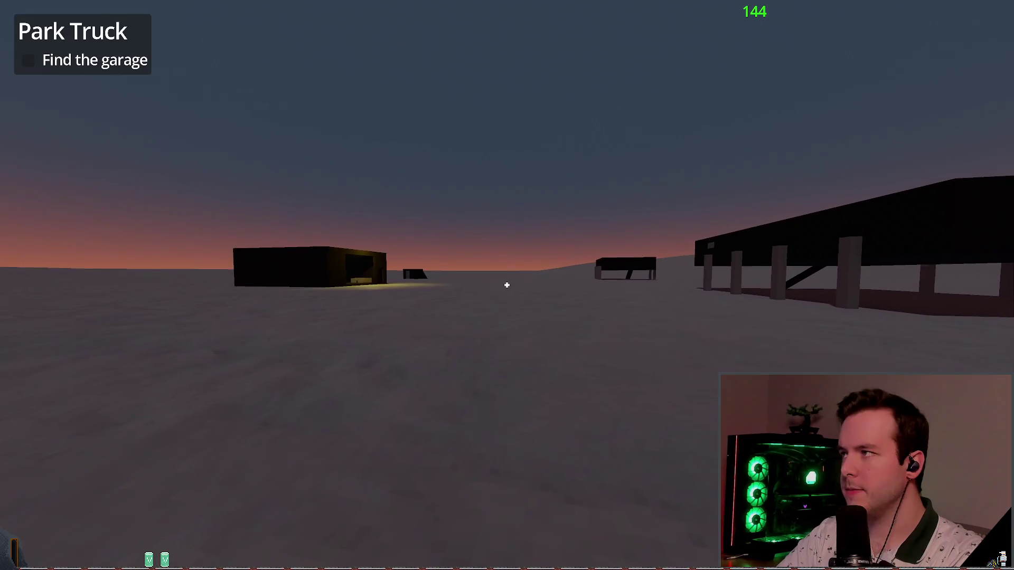
key(Escape)
click(58, 363)
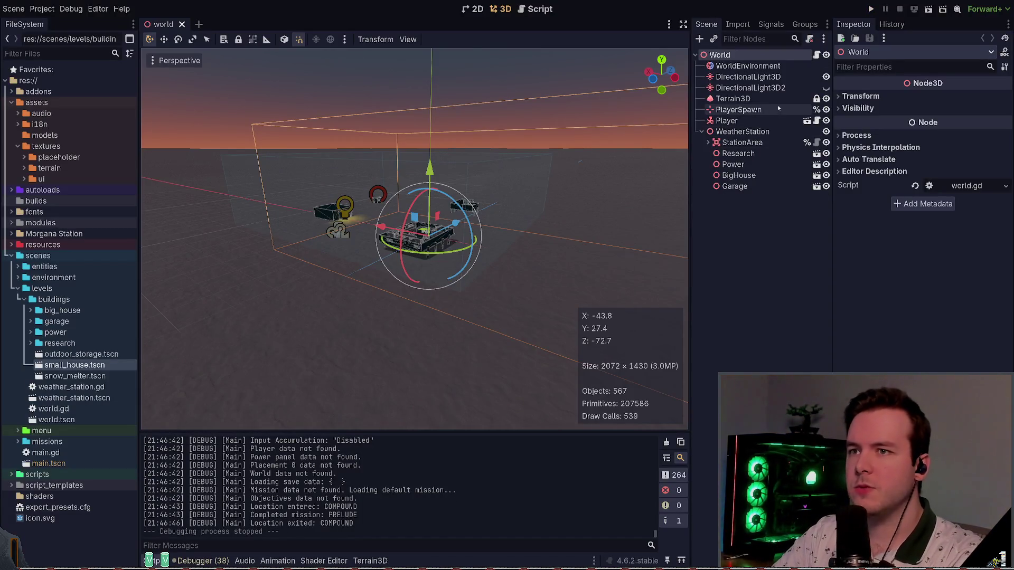
Select Terrain3D and browse the resources/terrain/terrain3d_data folders in FileSystem
click(733, 99)
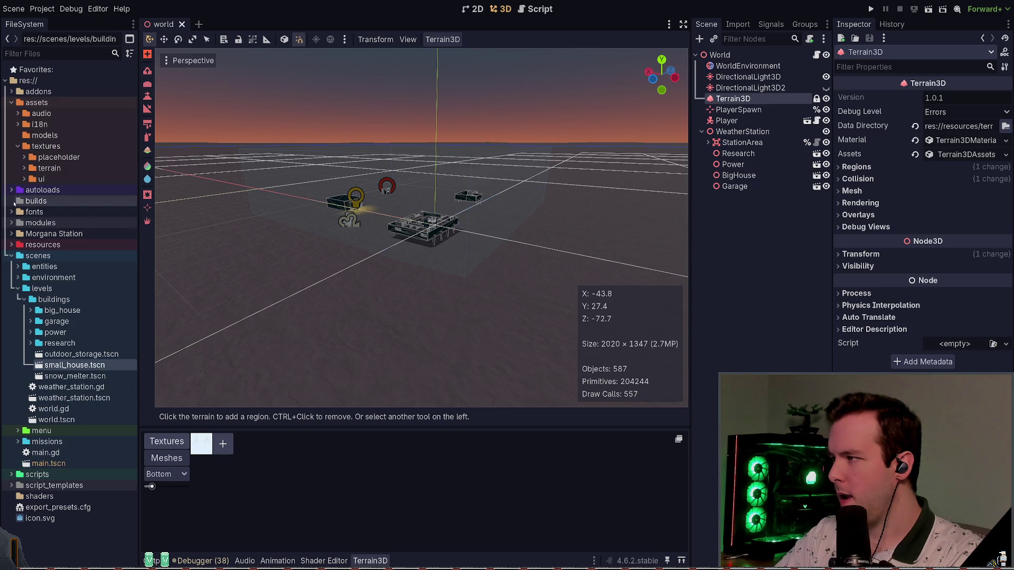
click(12, 245)
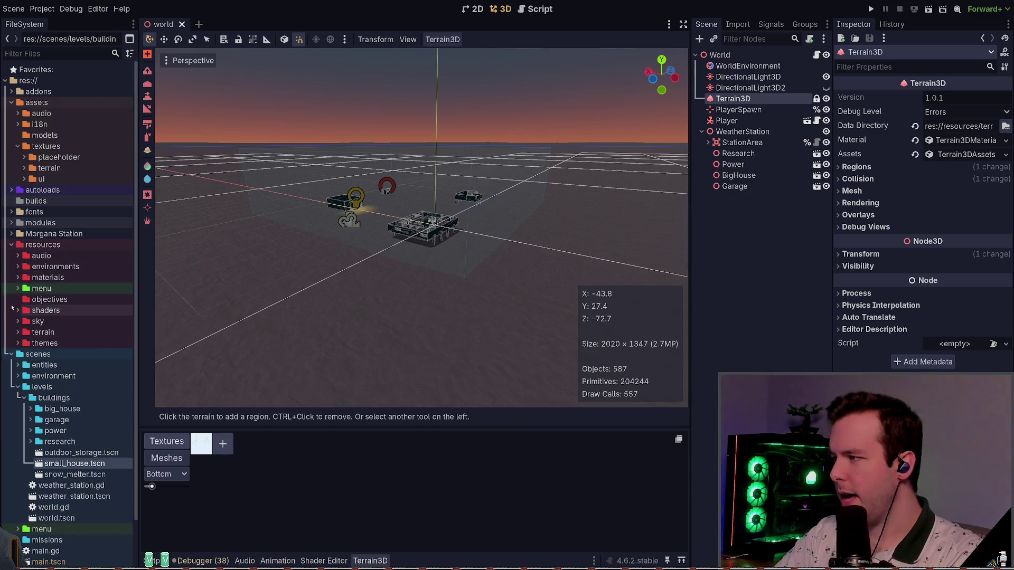
click(18, 333)
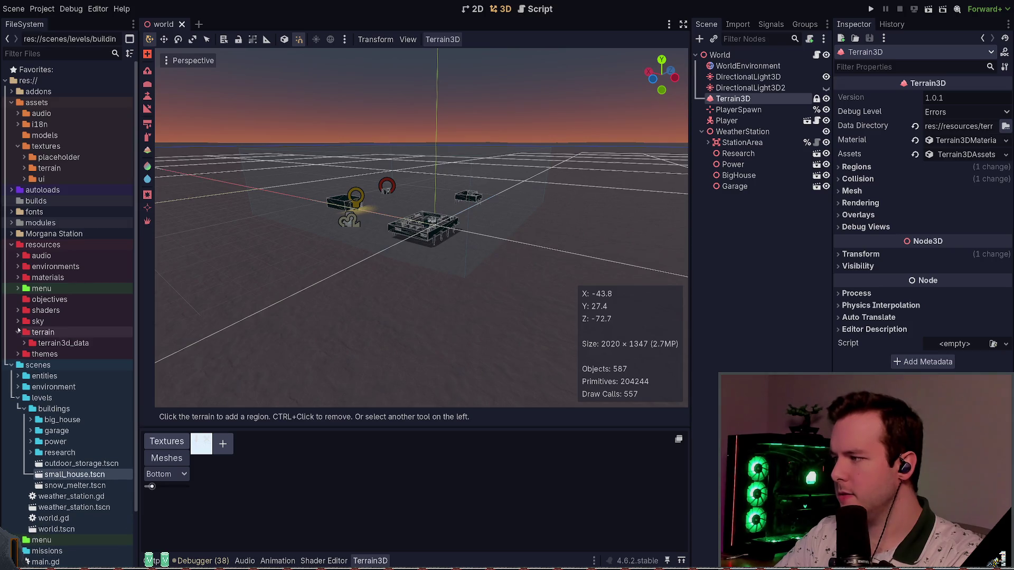
click(30, 343)
click(28, 343)
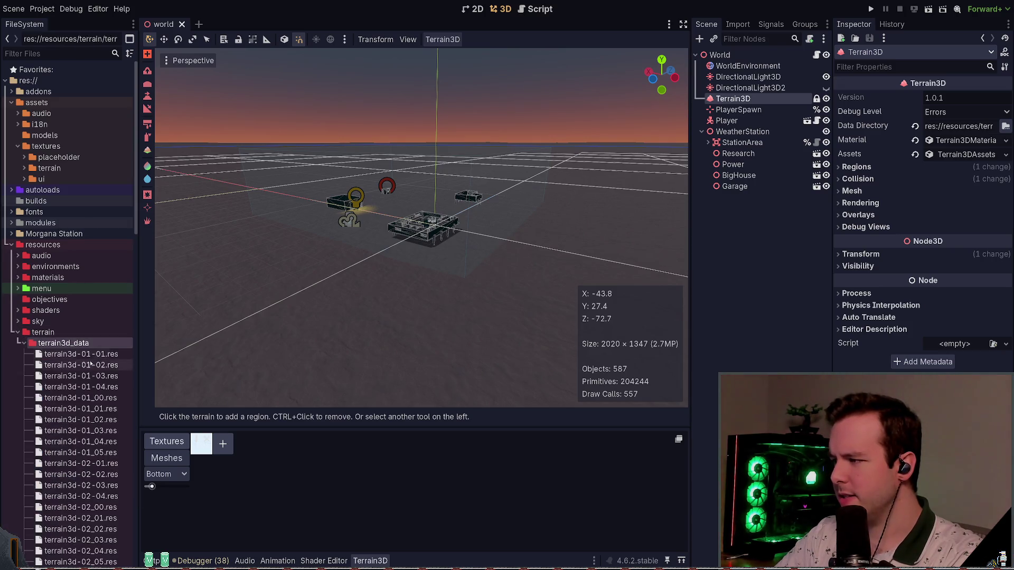
scroll(94, 327, down, 10)
scroll(93, 327, up, 3)
scroll(93, 326, up, 8)
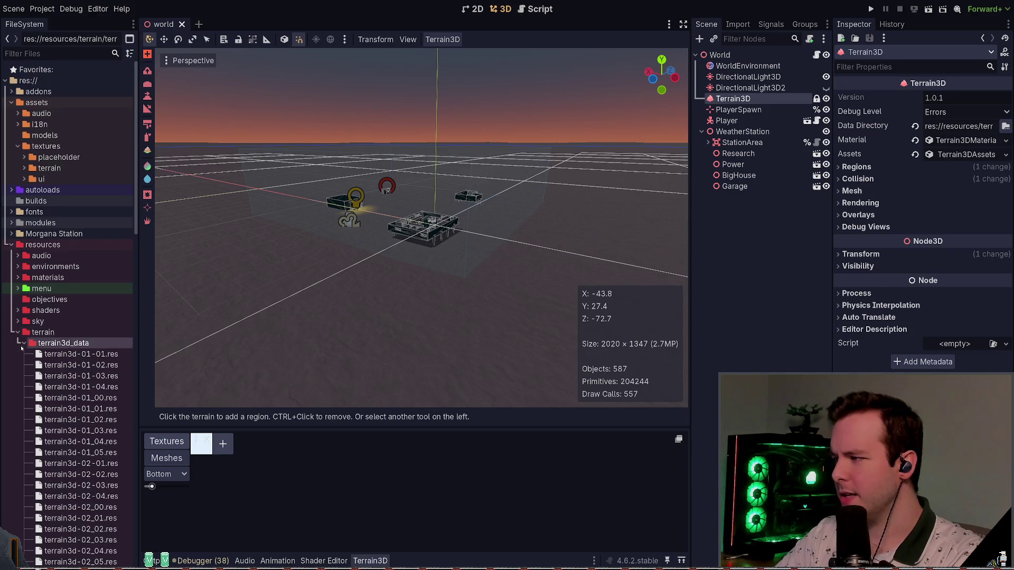
double_click(92, 328)
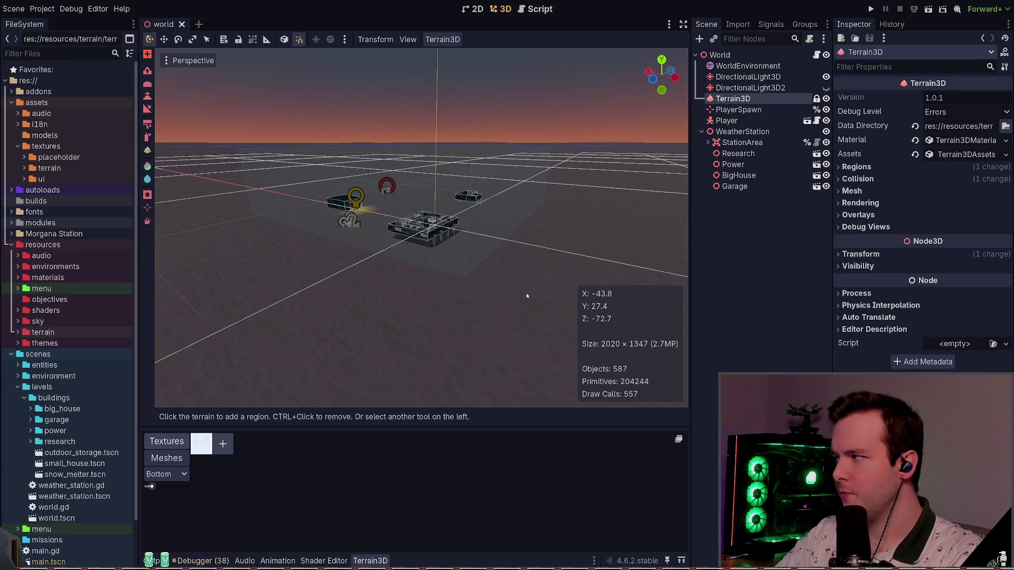
With Terrain3D reselected, open its material's Shader Override in the shader editor
click(712, 213)
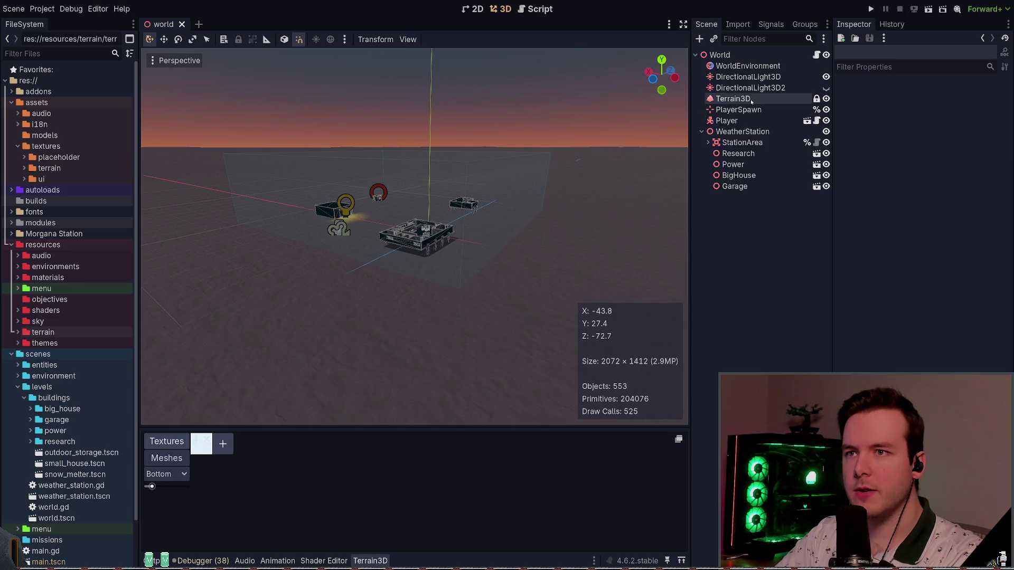
click(734, 98)
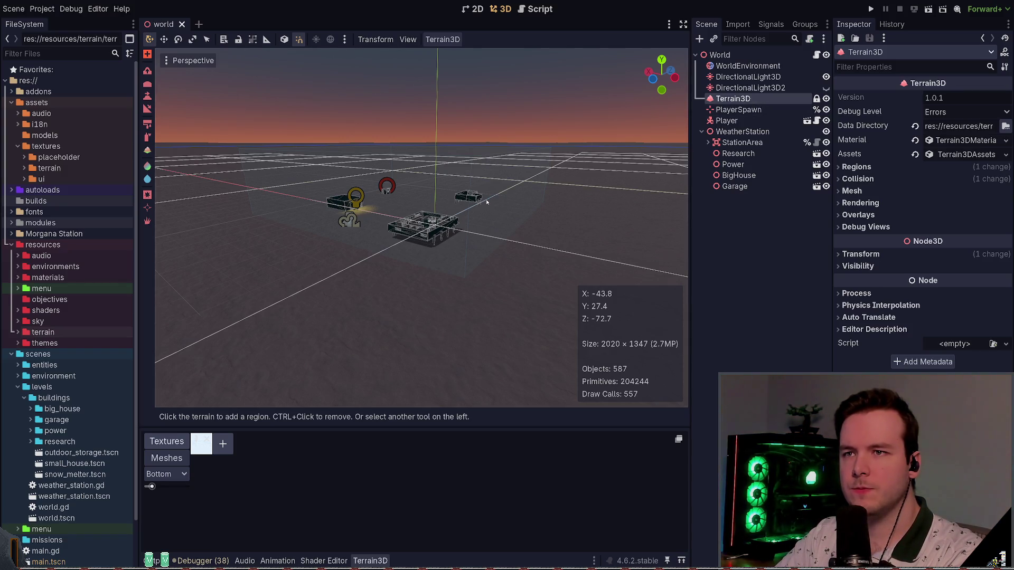
click(825, 88)
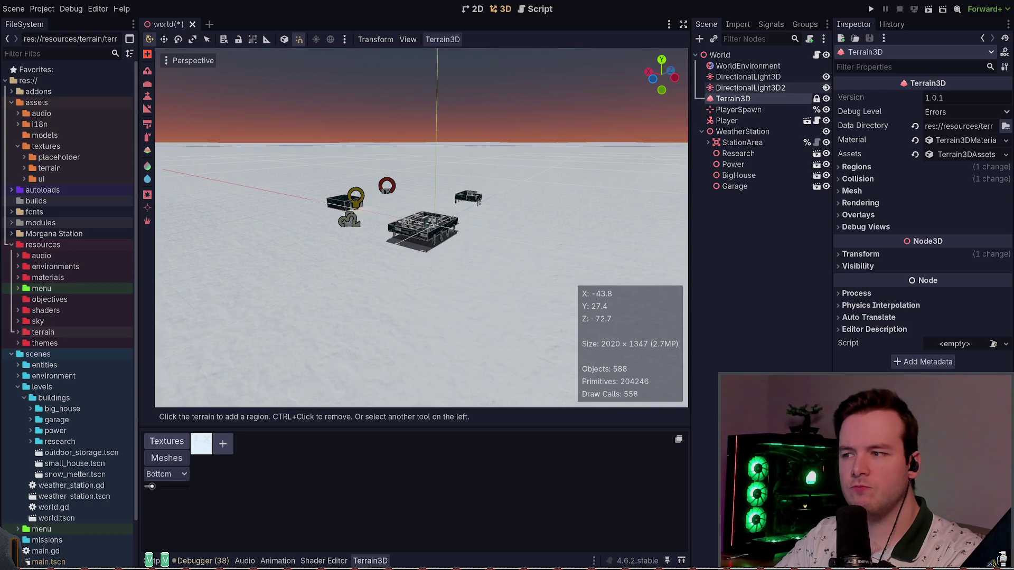
click(825, 88)
drag(391, 198, 390, 198)
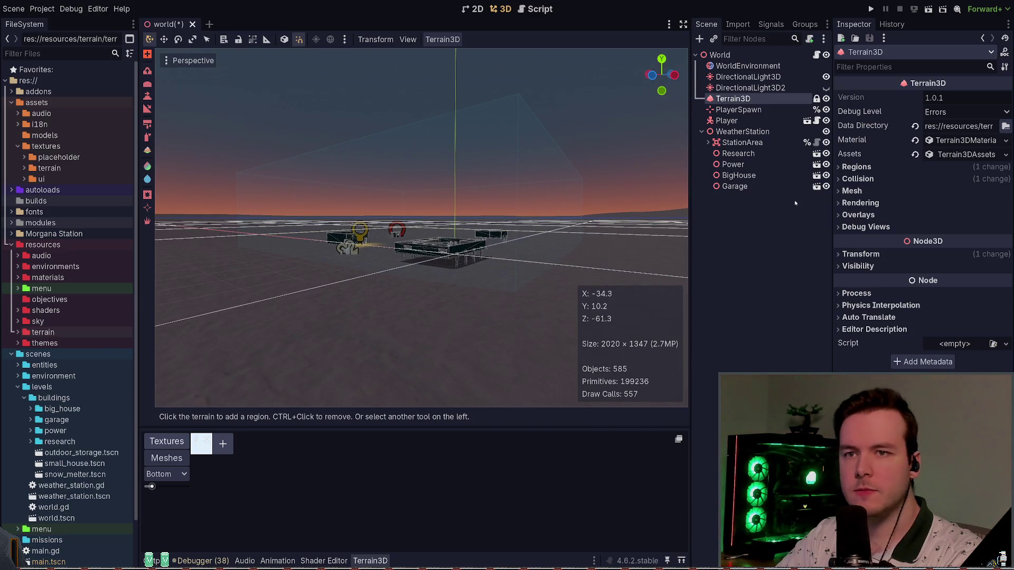
click(965, 140)
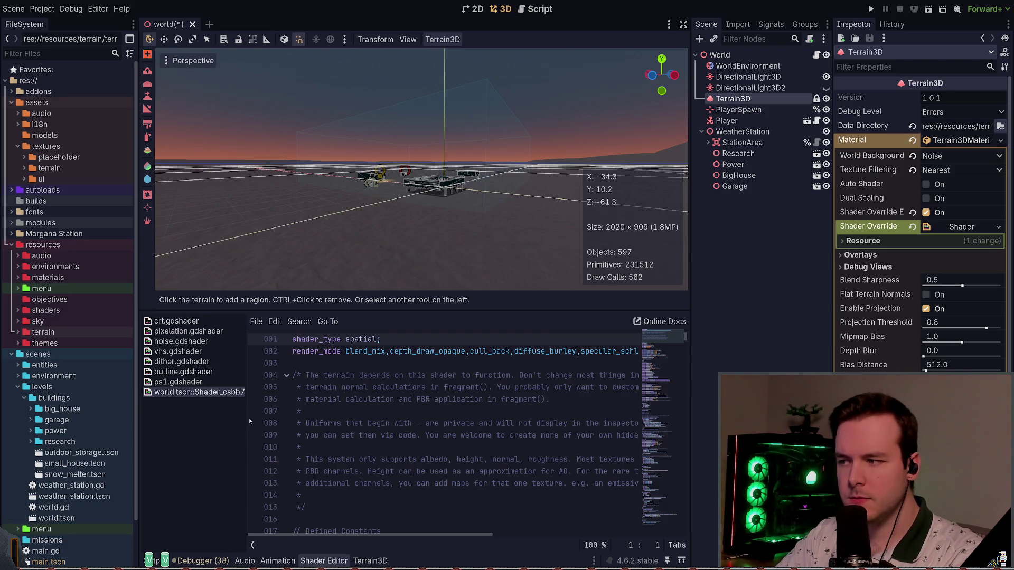
Close the world.tscn built-in terrain shader and select crt.gdshader in the shader list
key(ctrl+s)
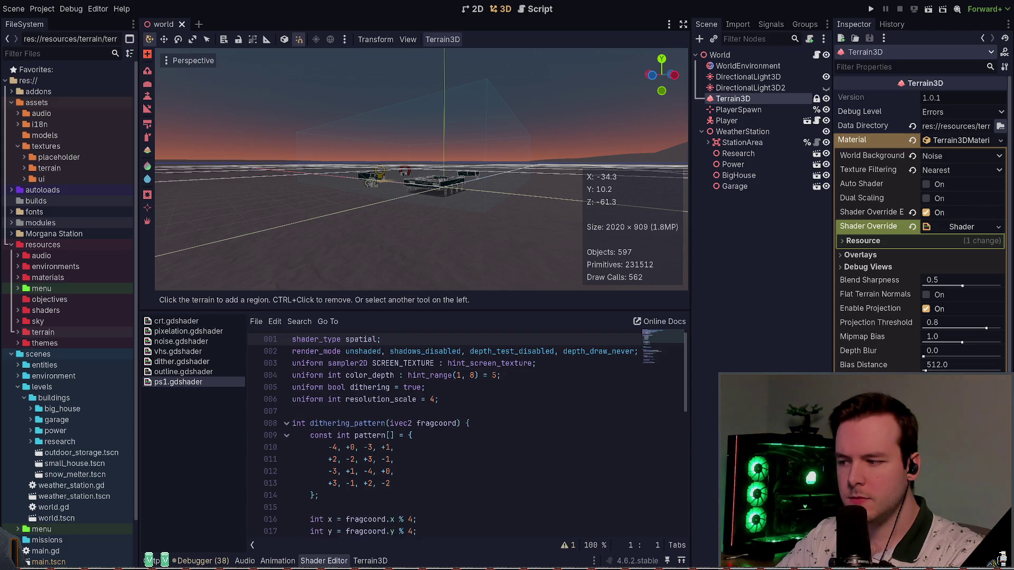
click(188, 342)
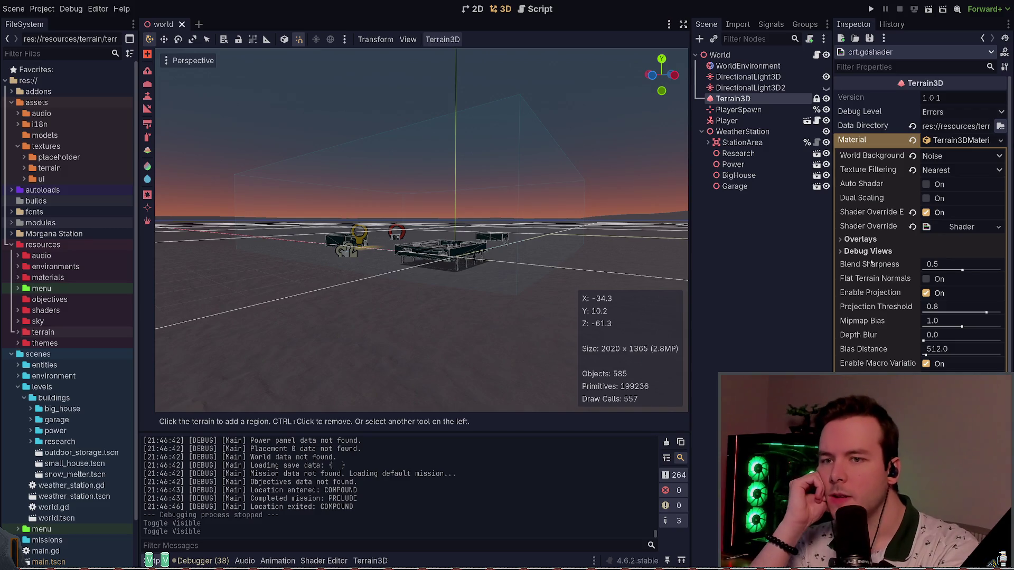
Peek into the Overlays, Debug Views and Terrain3DAssets sections, and collapse the terrain material
click(859, 239)
click(863, 241)
click(872, 251)
click(873, 252)
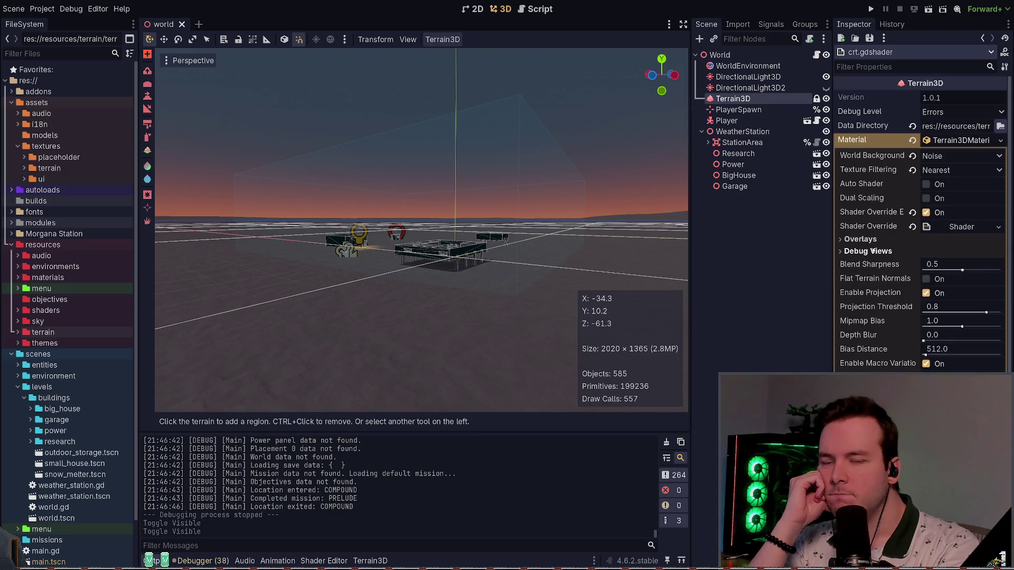
click(957, 141)
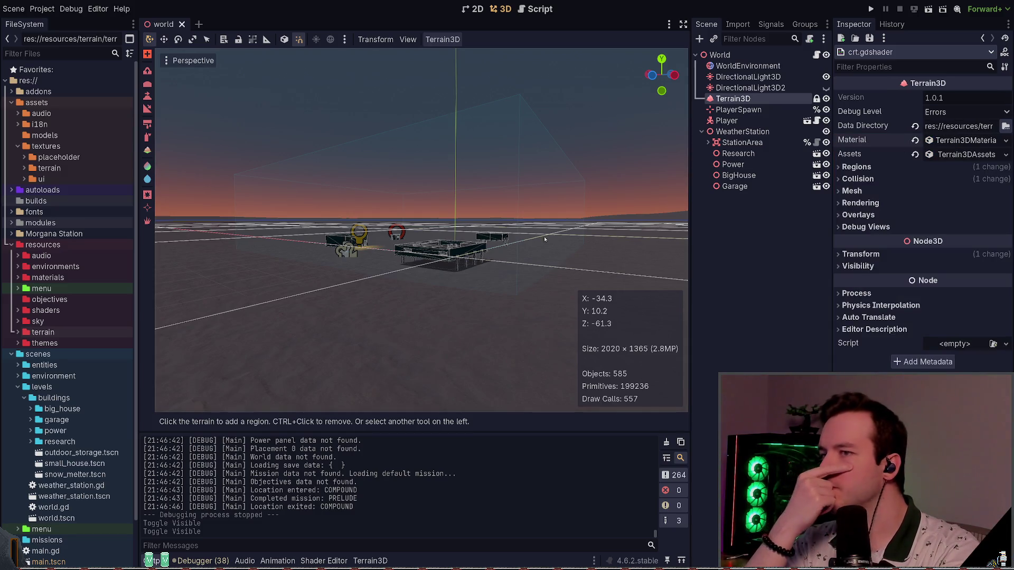
click(963, 154)
click(963, 154)
Expand and fold Regions, Collision, Mesh, Rendering, Overlays and Debug Views, then show the Terrain3D panel
click(895, 165)
click(894, 165)
click(900, 179)
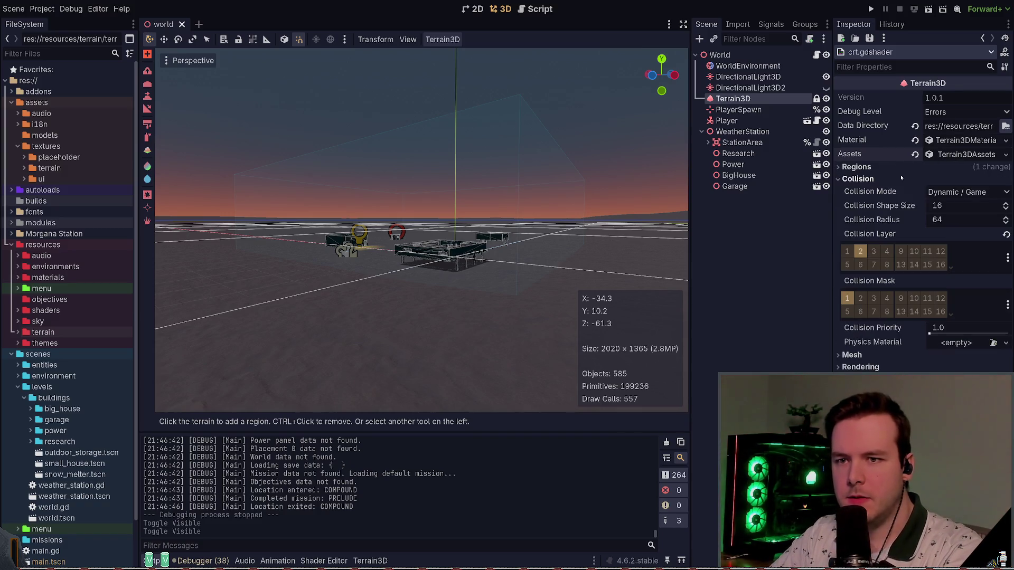
click(900, 178)
click(901, 192)
click(902, 192)
click(904, 204)
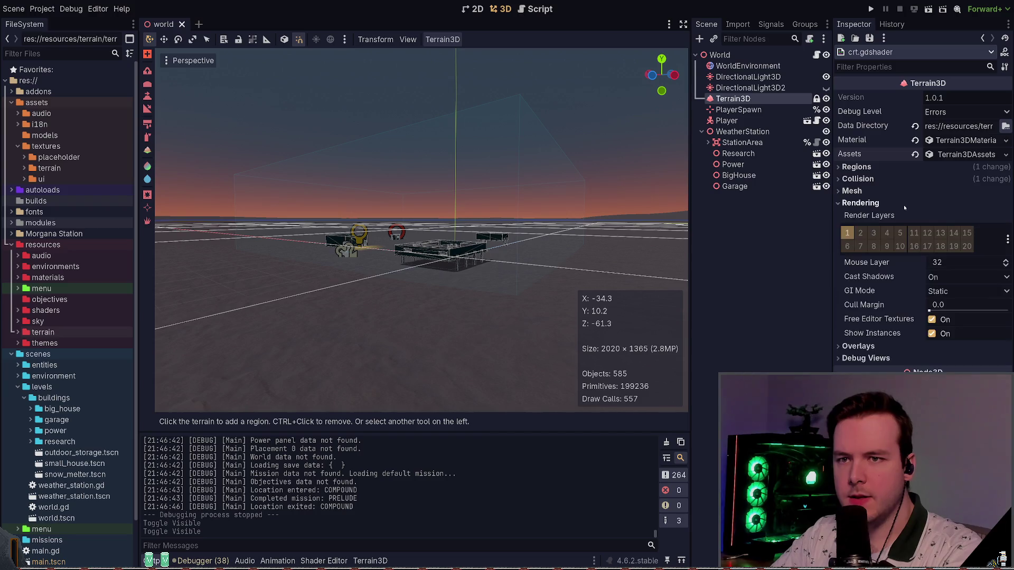
click(904, 205)
click(902, 214)
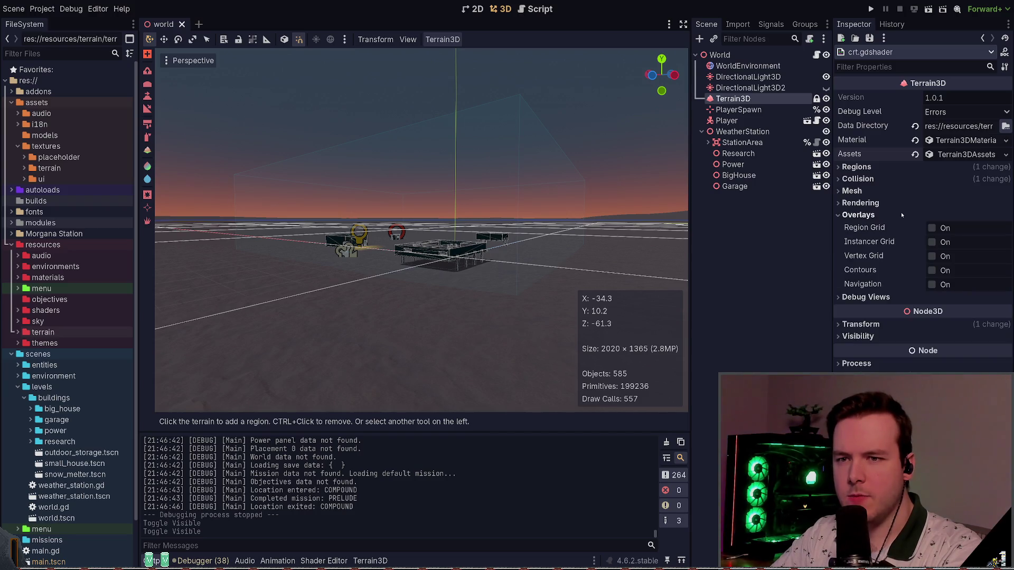
click(902, 215)
click(898, 226)
click(899, 226)
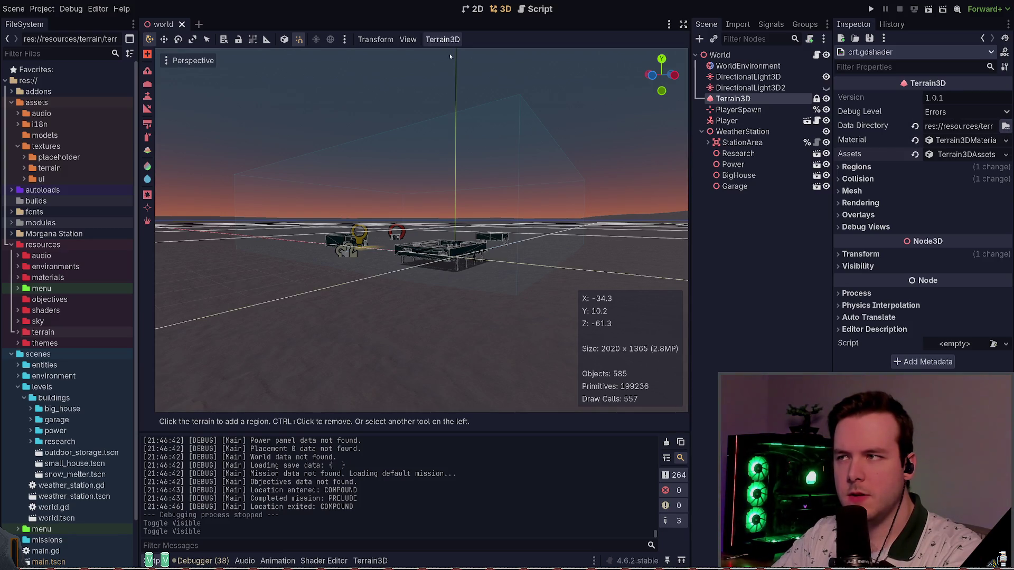
click(377, 560)
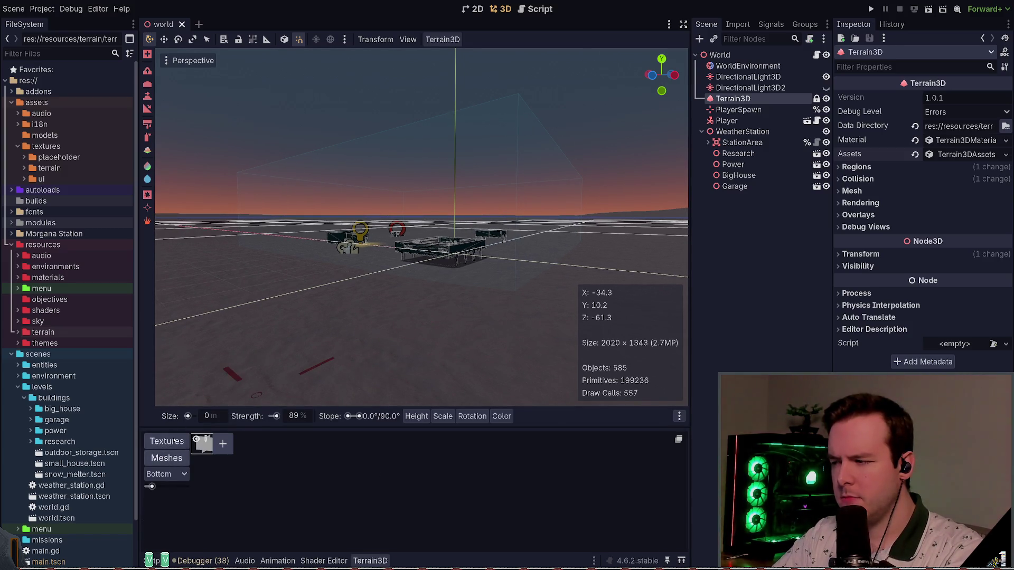
Choose the Paint Texture tool, show the Regions settings, and browse the buildings and environment folders
click(202, 444)
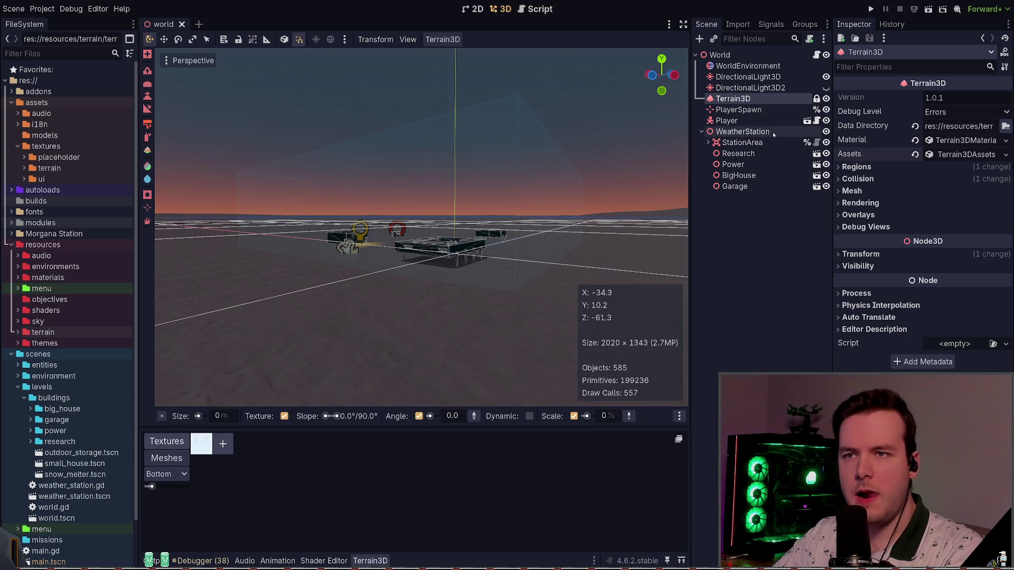
click(889, 168)
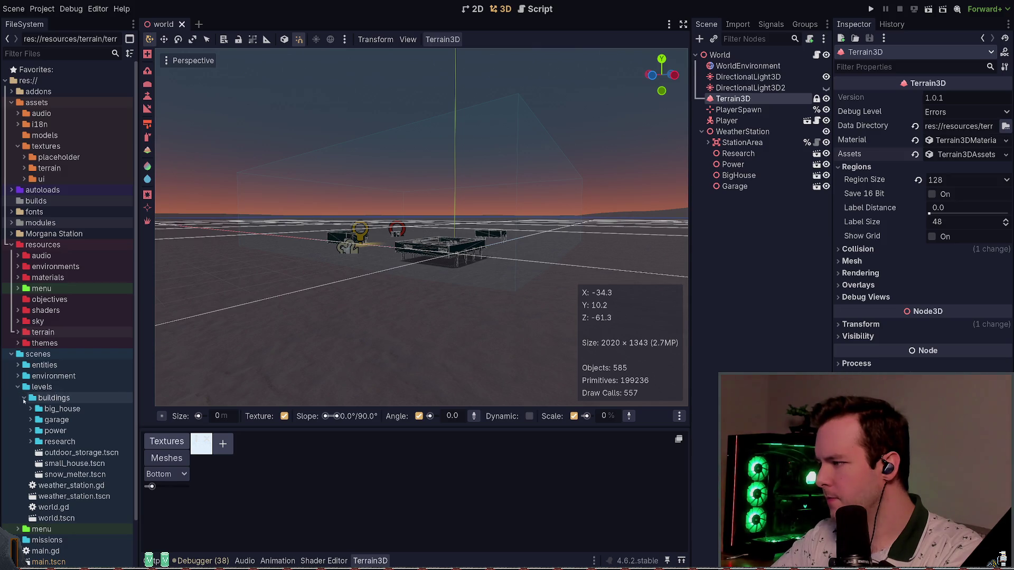
click(24, 399)
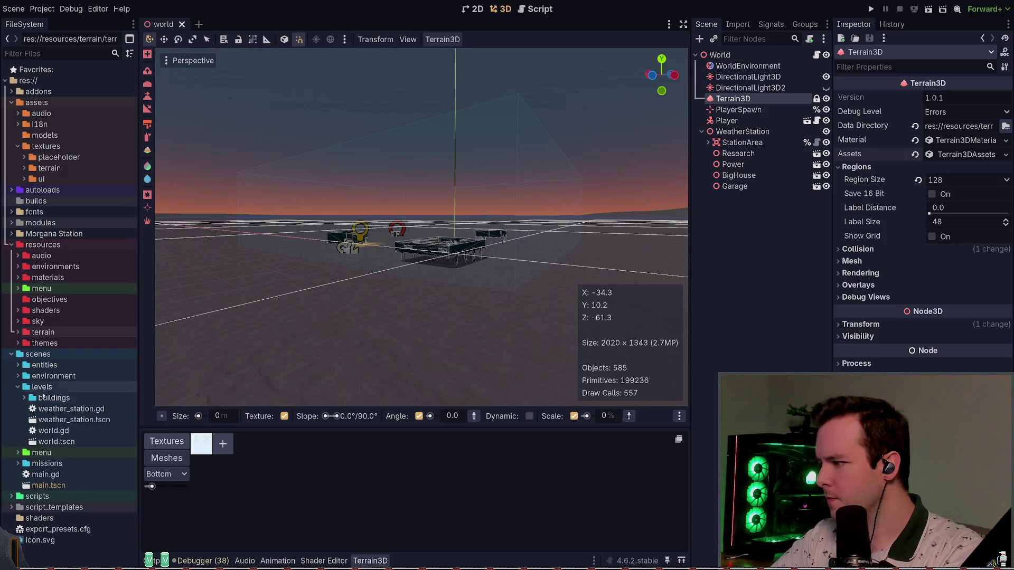
click(12, 378)
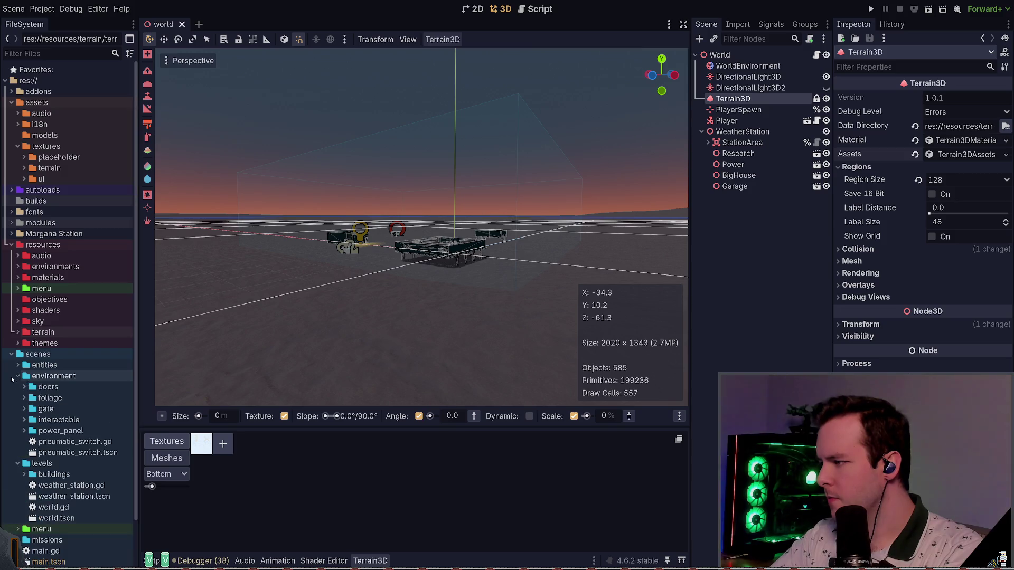
click(12, 378)
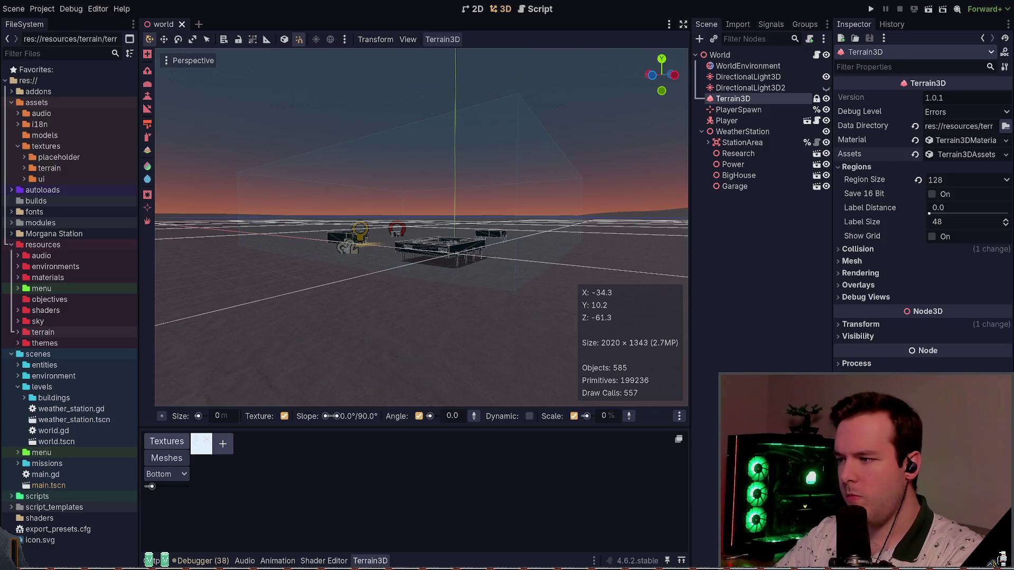
Fly the camera around the weather station to survey the terrain with Terrain3D selected
click(741, 373)
drag(404, 301, 405, 317)
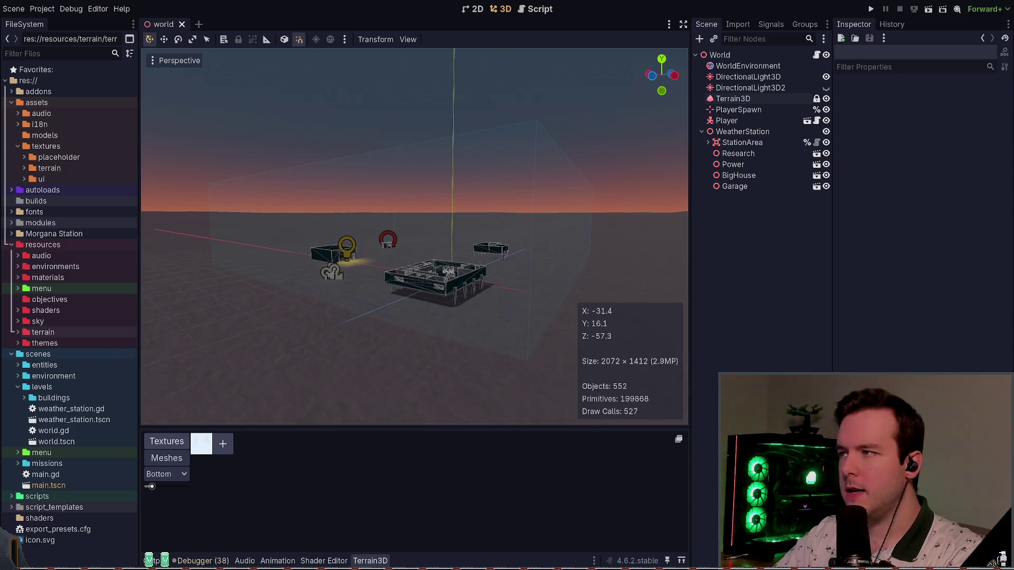
click(733, 99)
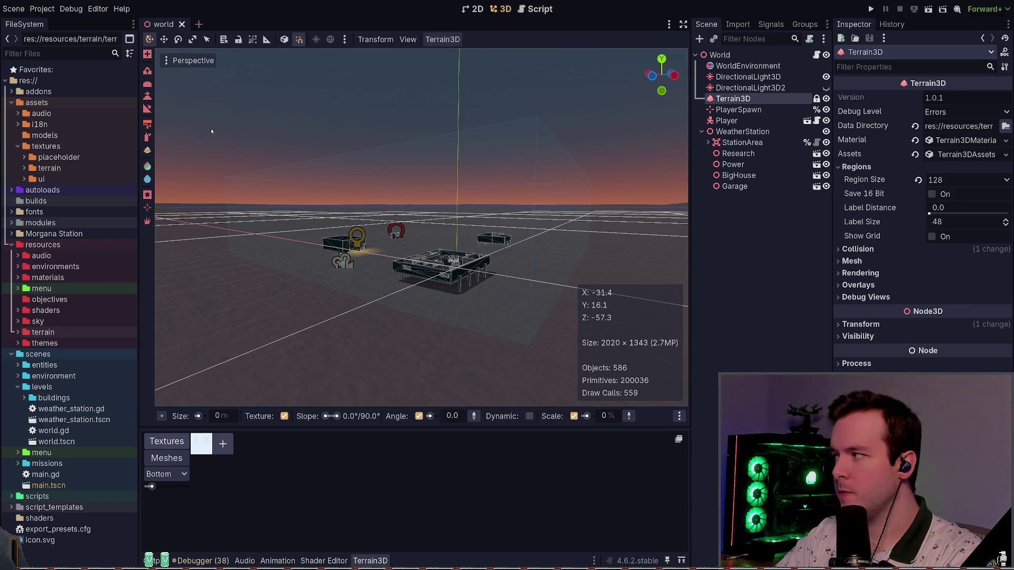
drag(422, 227, 338, 221)
key(w)
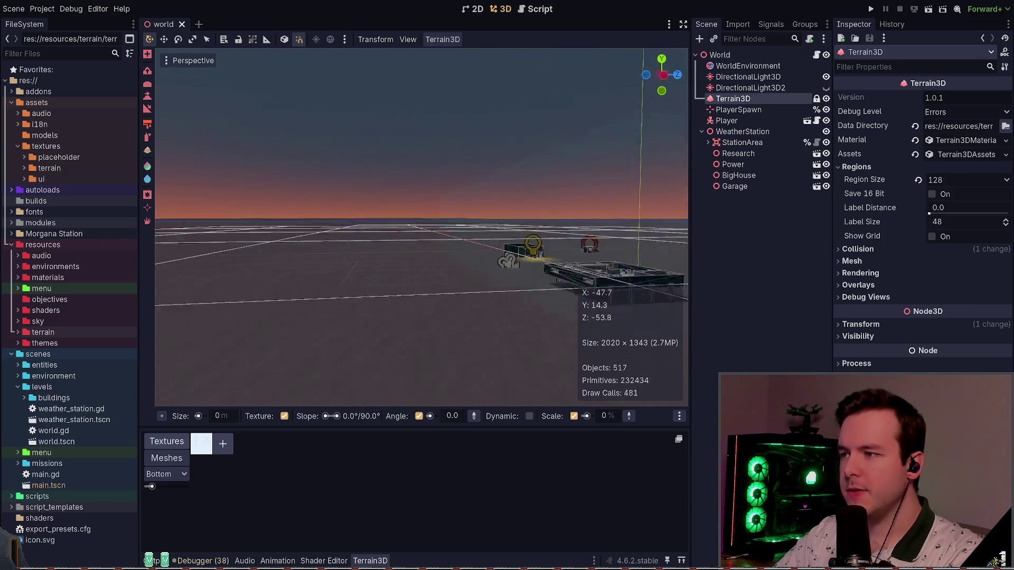
key(w)
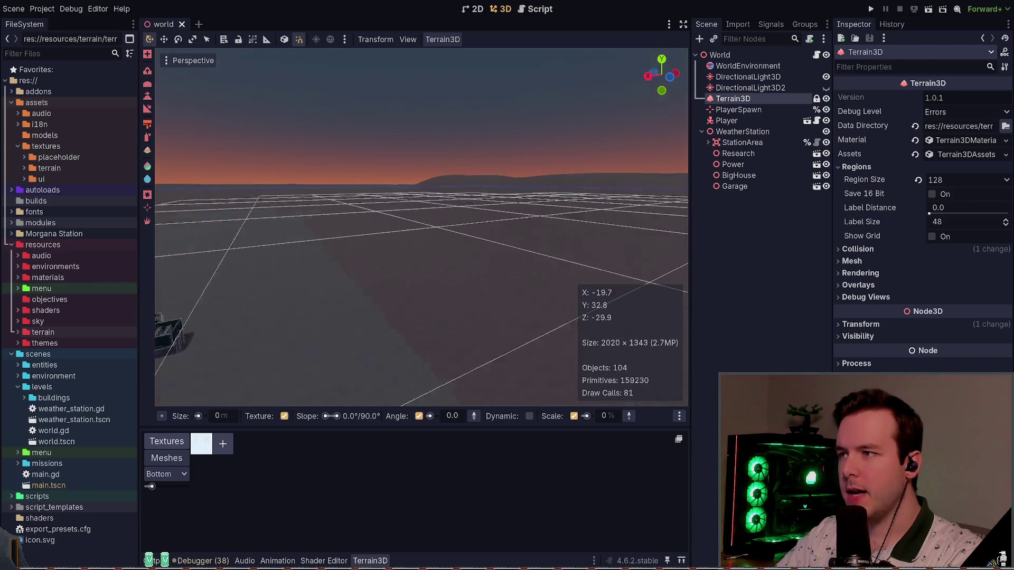
key(w)
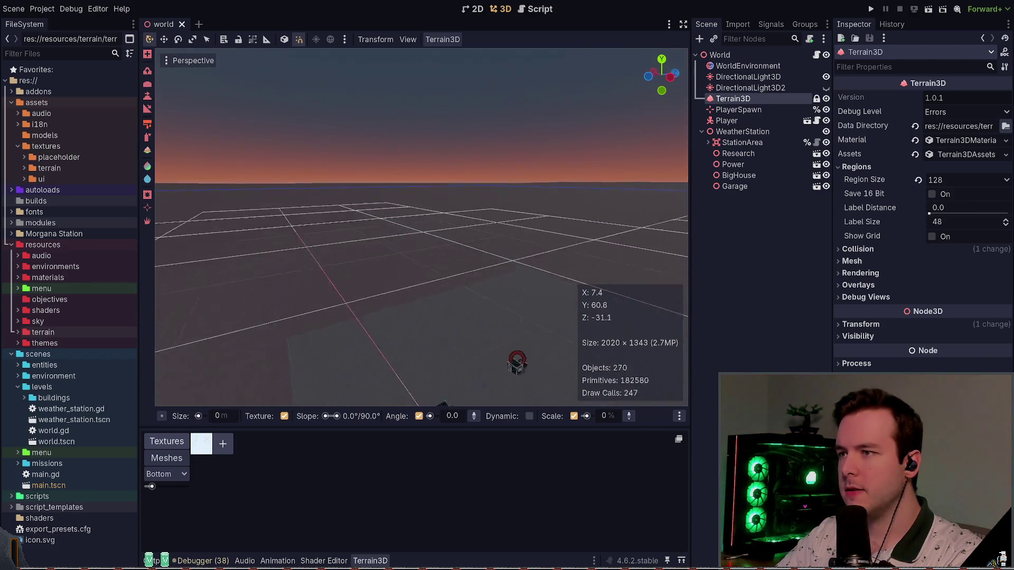
key(w)
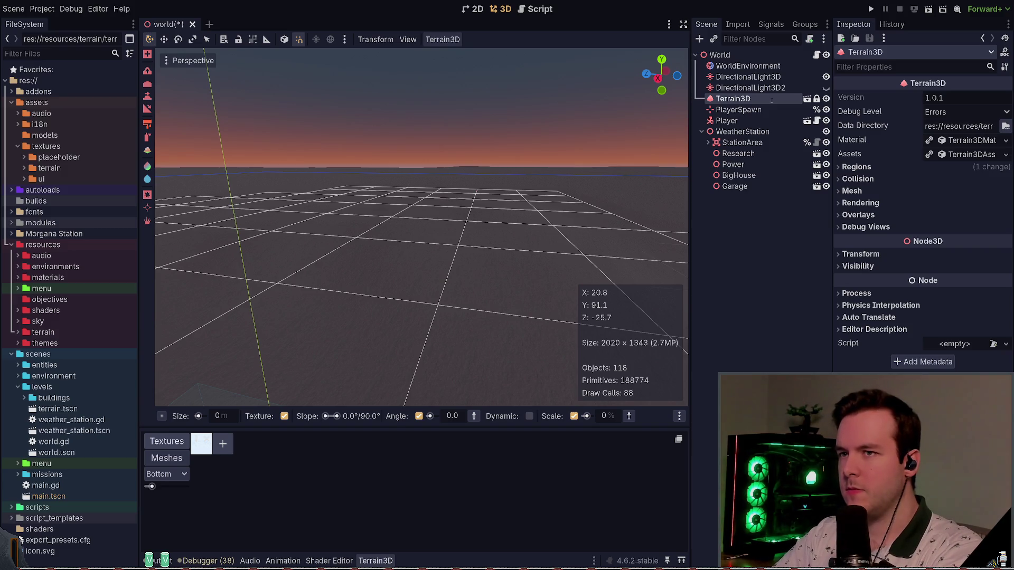
Save the world scene, open terrain.tscn in its own tab, then close it and select its file
key(ctrl+s)
click(807, 100)
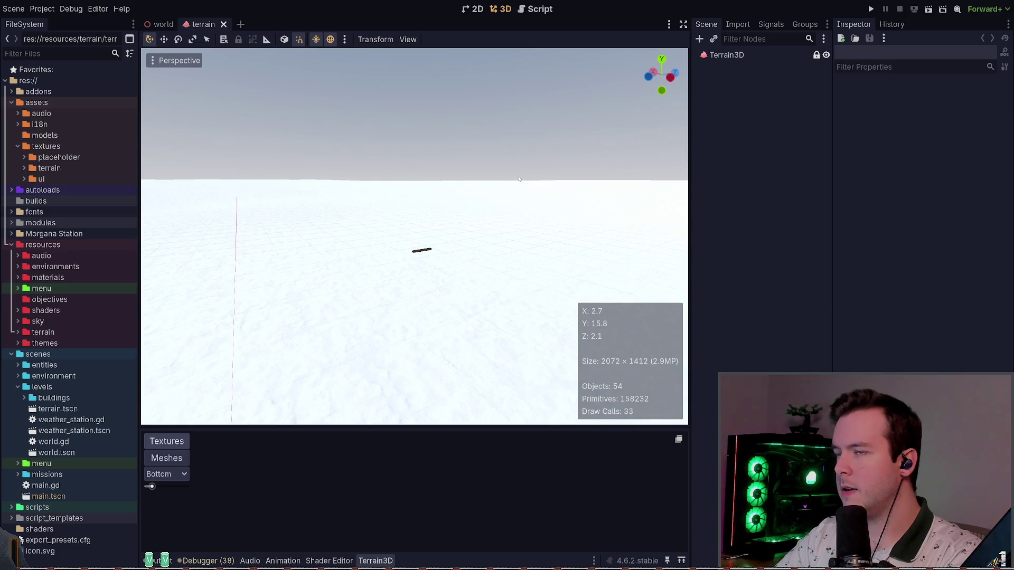
click(755, 54)
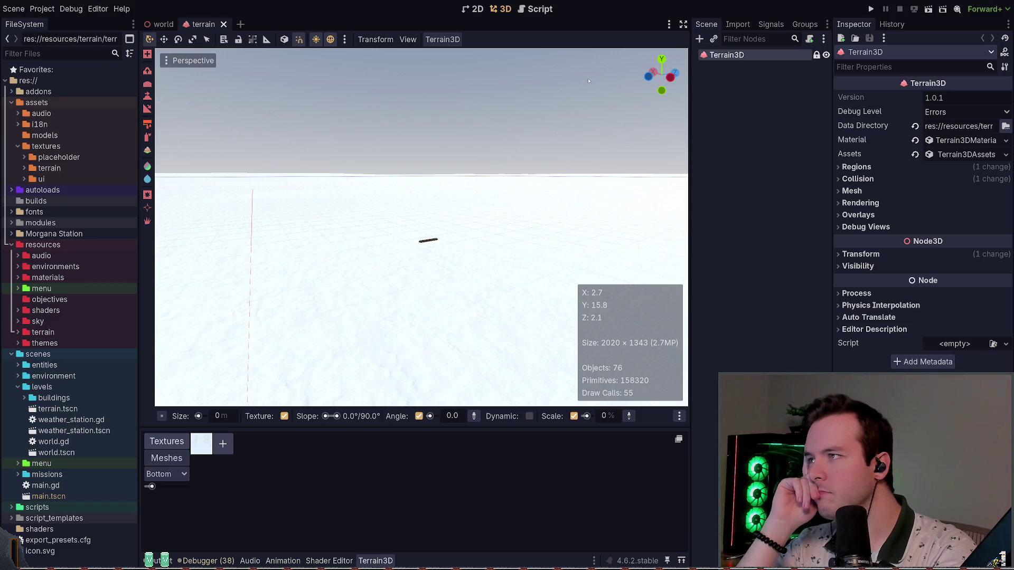
key(ctrl+Tab)
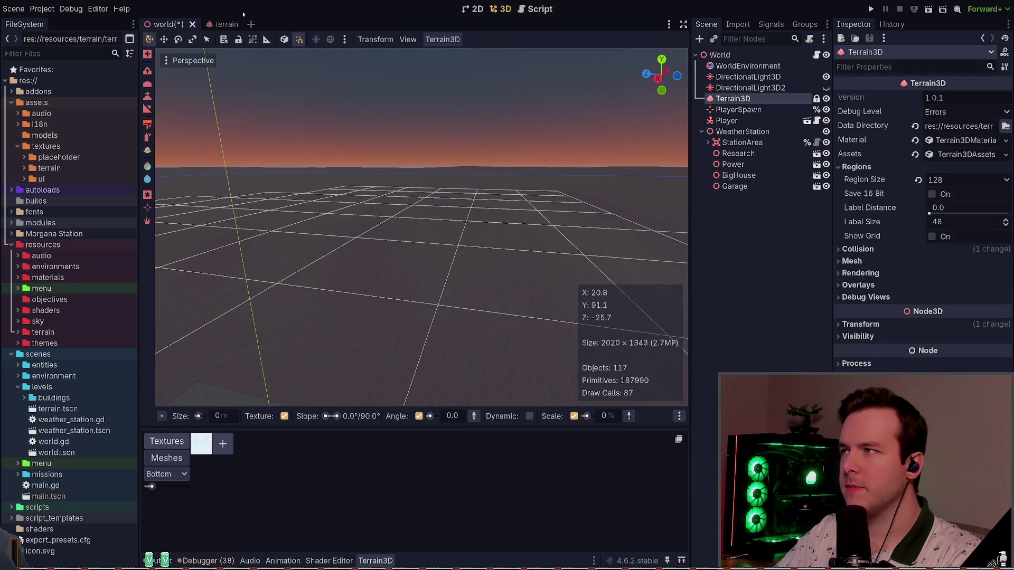
middle_click(219, 24)
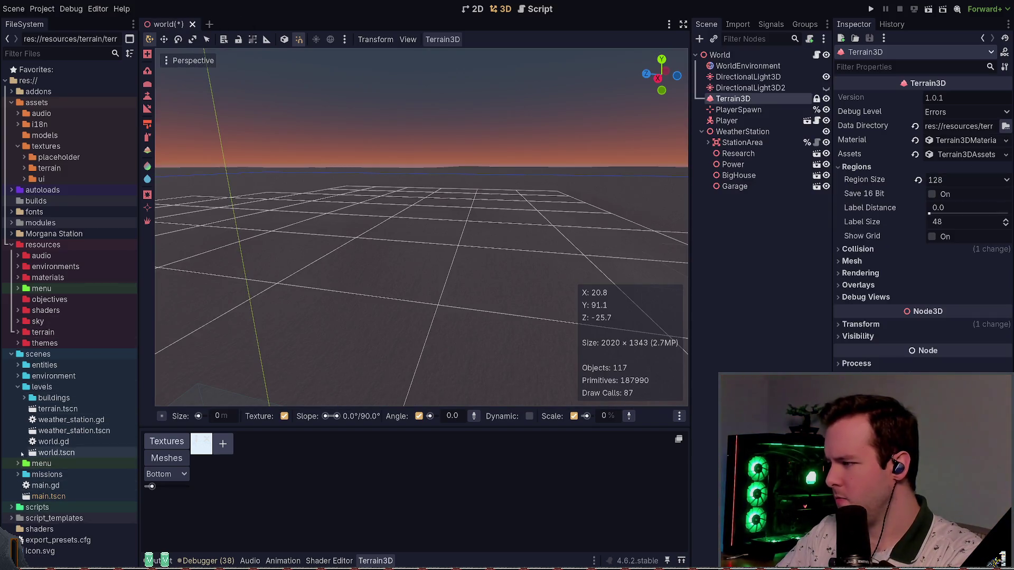
click(49, 410)
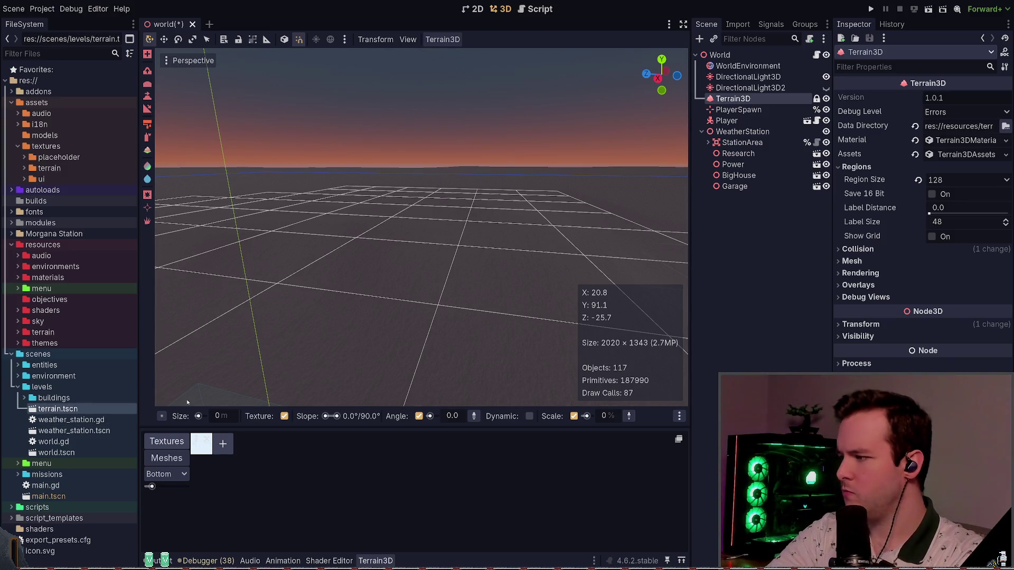
Delete the unused terrain.tscn file and fly the camera low over the buildings
key(ctrl+s)
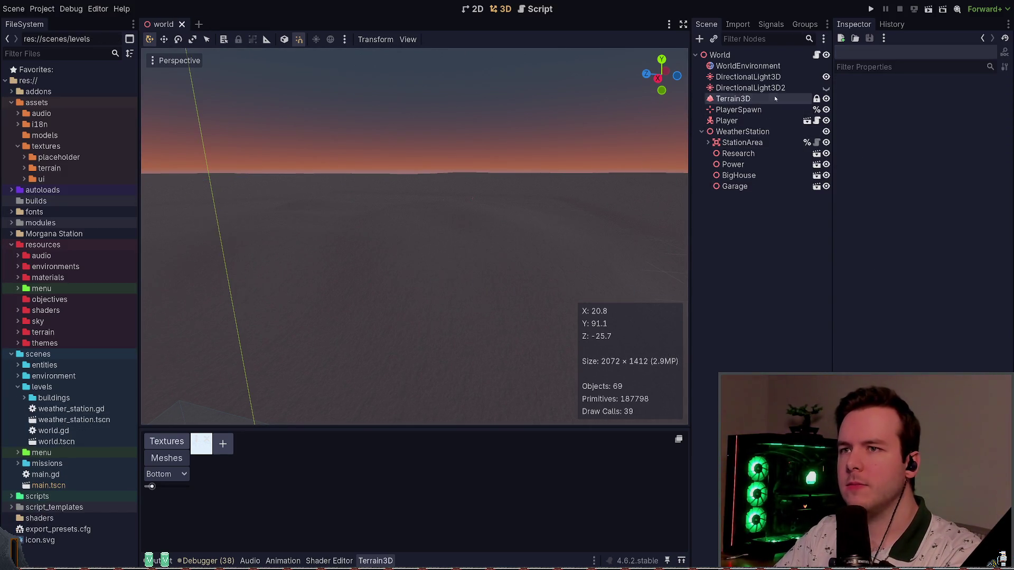
click(775, 100)
key(w)
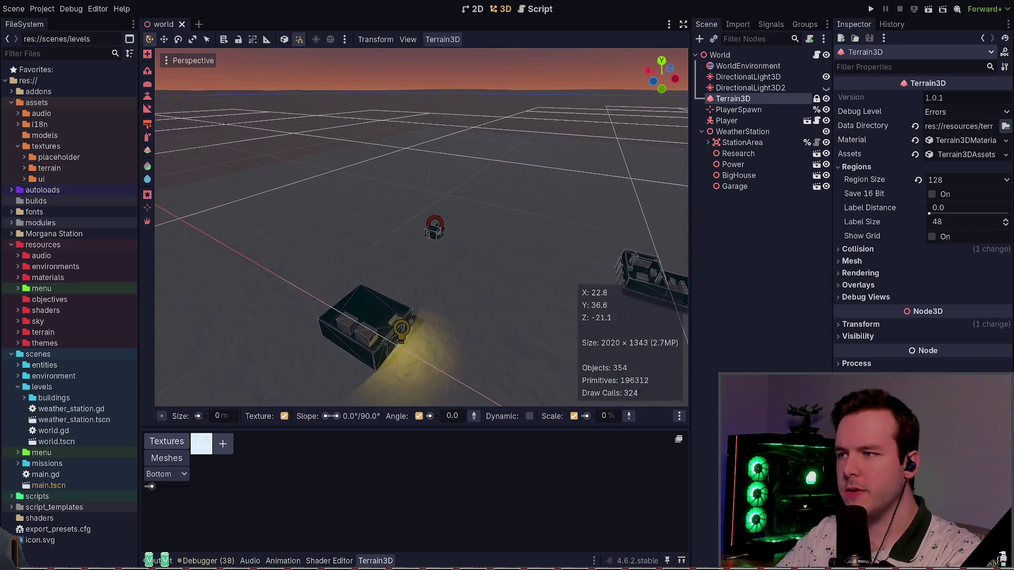
key(w)
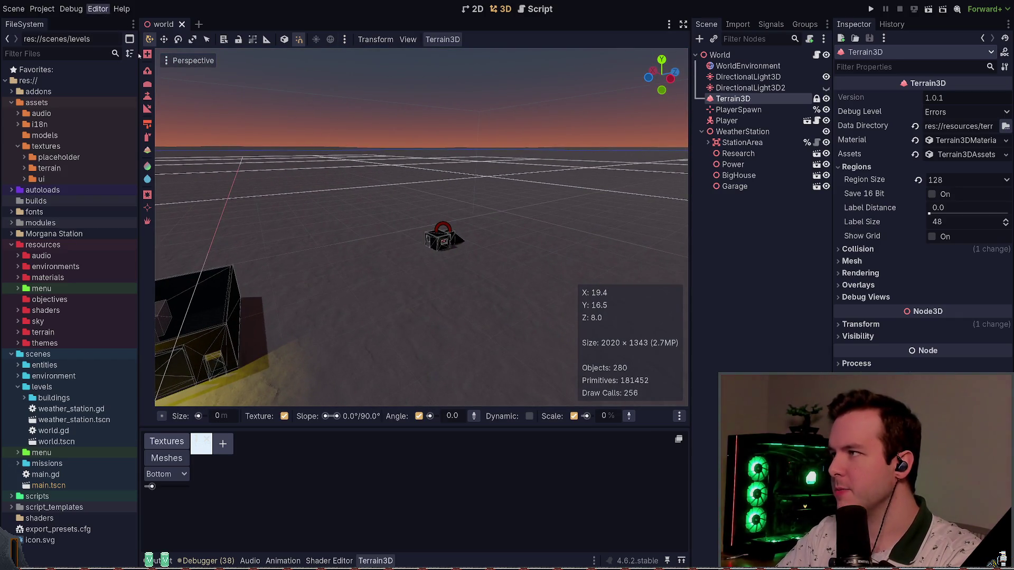
Check the 3D freelook speed in Editor Settings, leaving the base speed at 5.0
key(ctrl+comma)
text(speed)
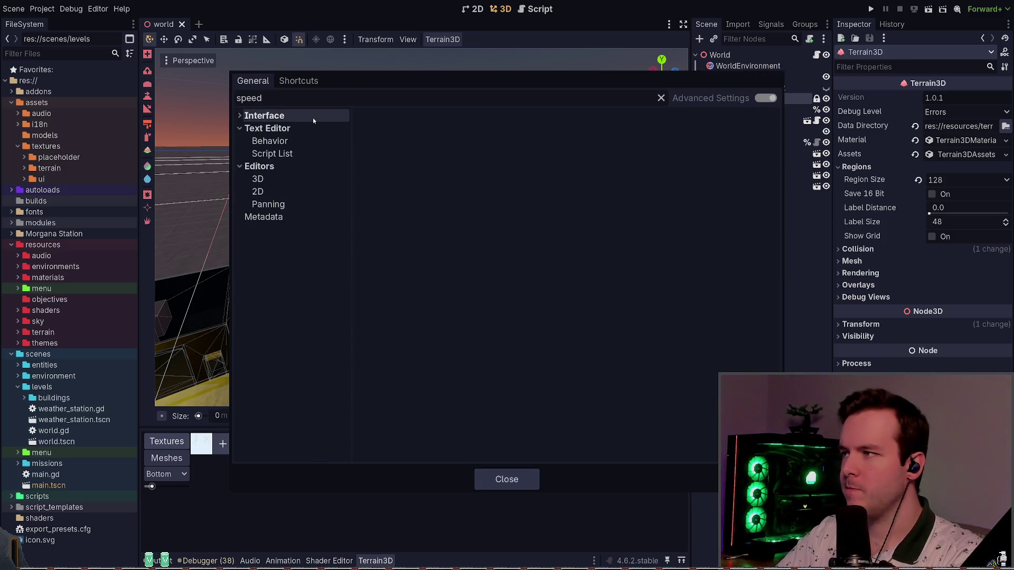
click(309, 129)
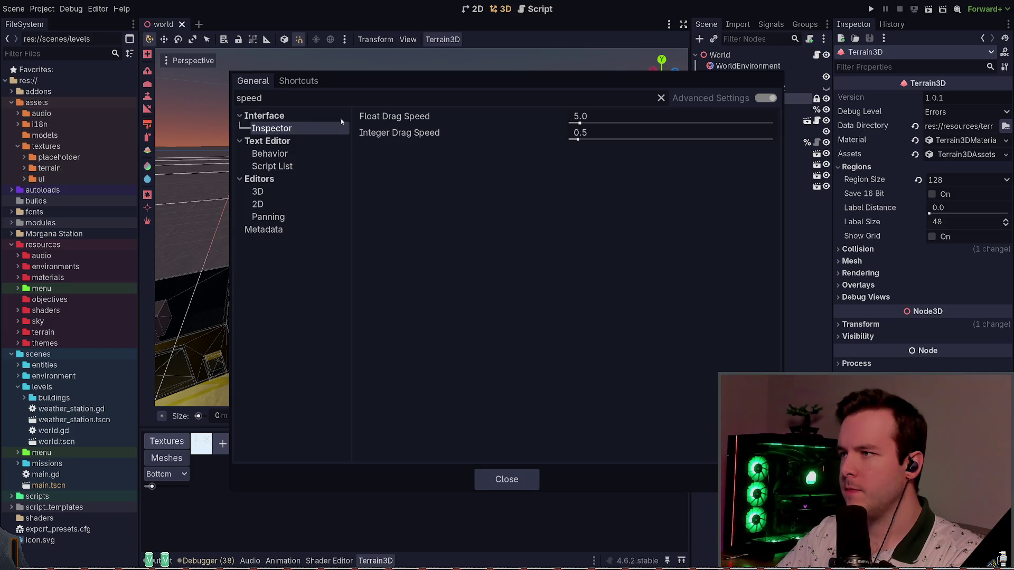
click(340, 192)
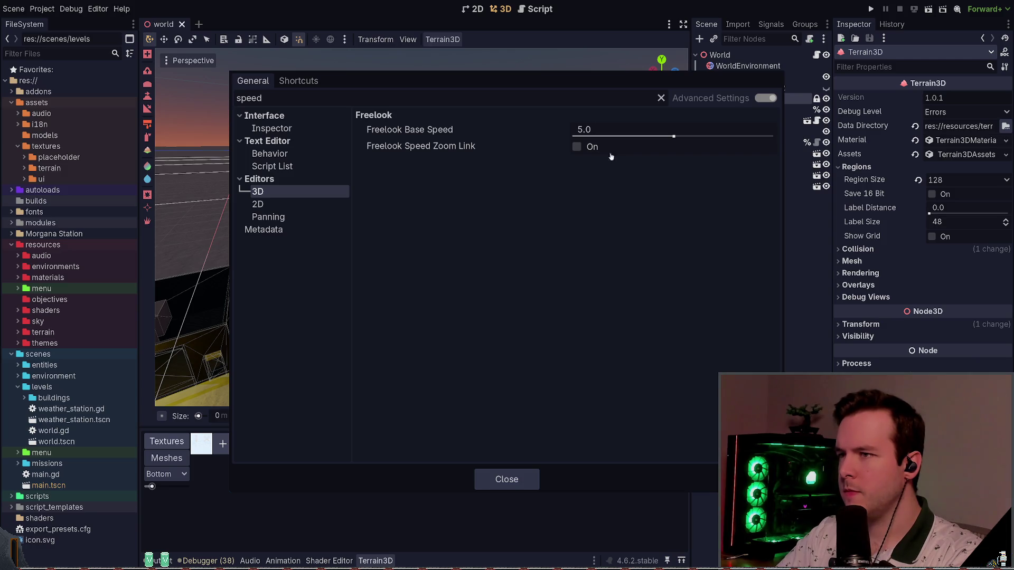
click(507, 479)
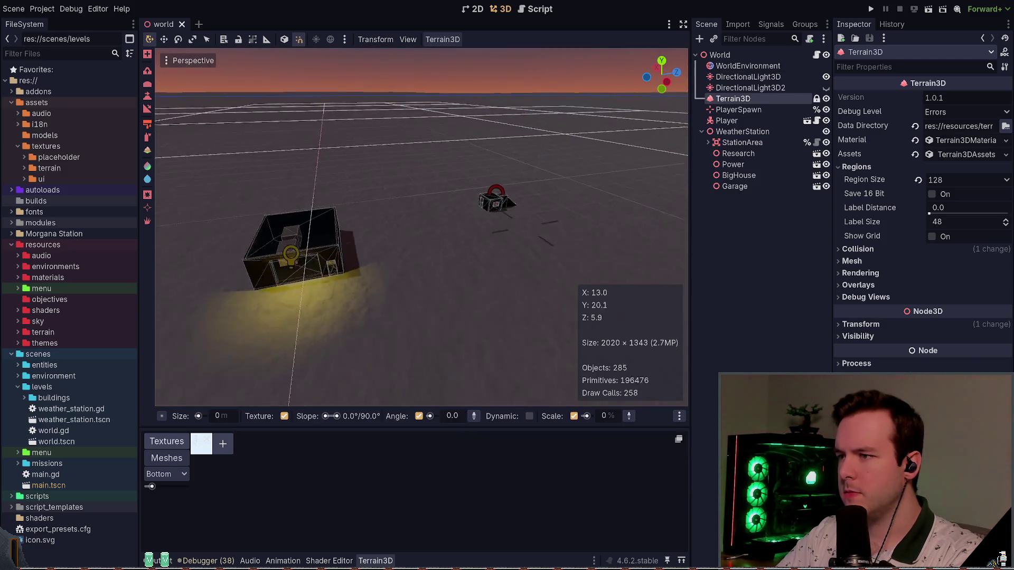
Fly and orbit the camera around the station buildings, ending on a view toward the horizon
key(w)
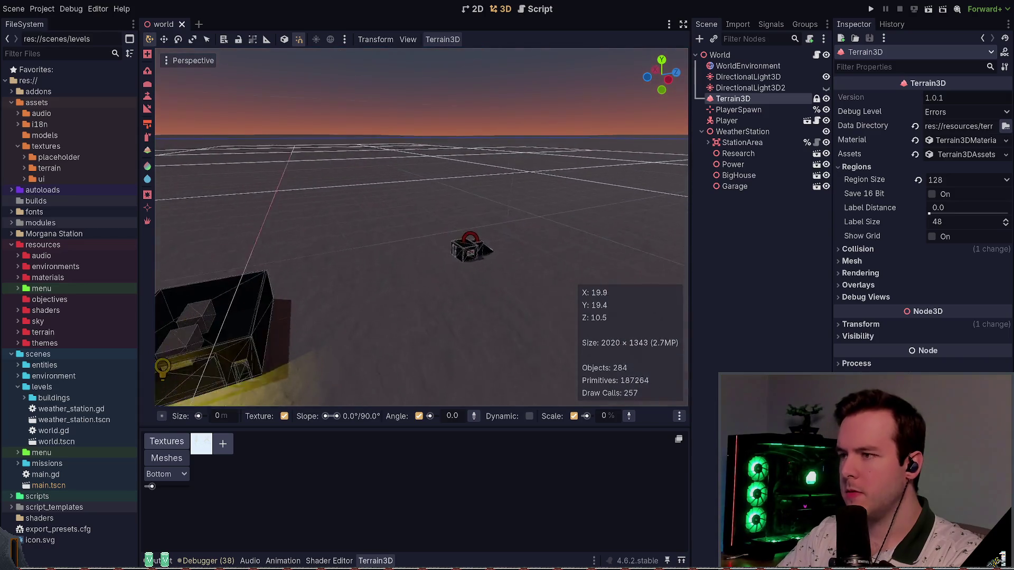
key(s)
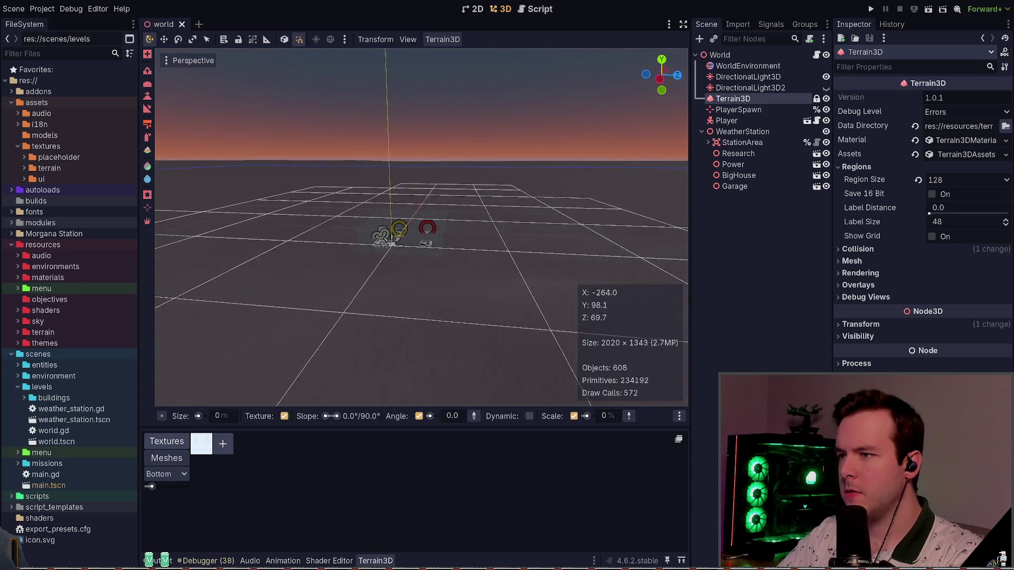
key(w)
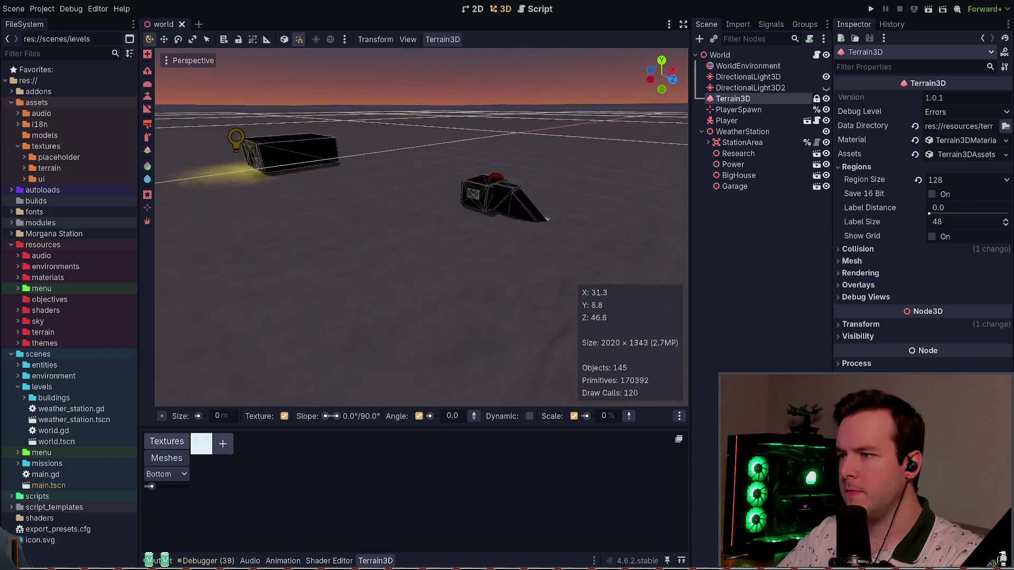
key(w)
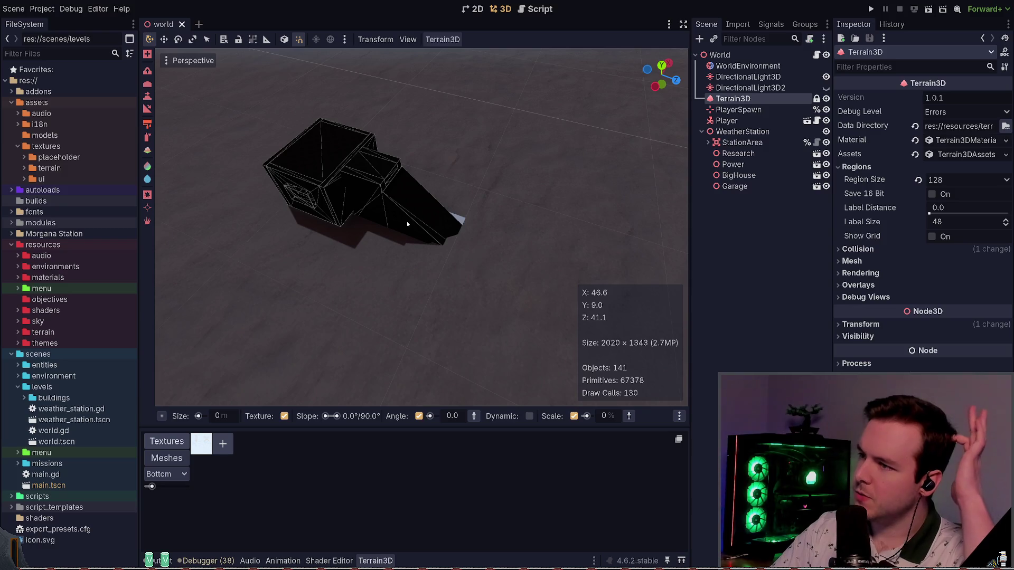
mouse_move(461, 197)
mouse_down()
mouse_move(443, 243)
mouse_move(576, 213)
mouse_up()
scroll(576, 213, down, 3)
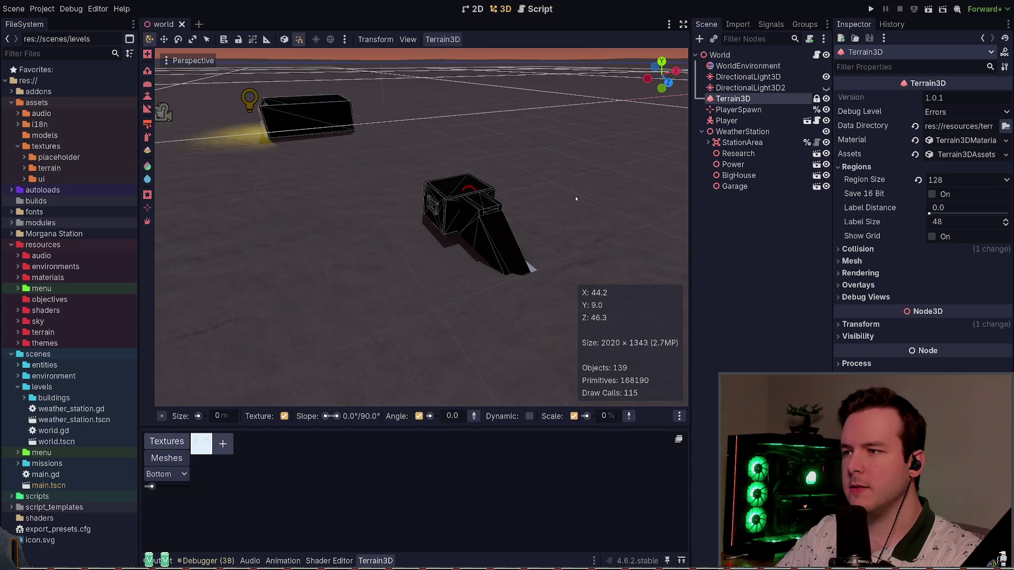
scroll(576, 213, down, 3)
key(w)
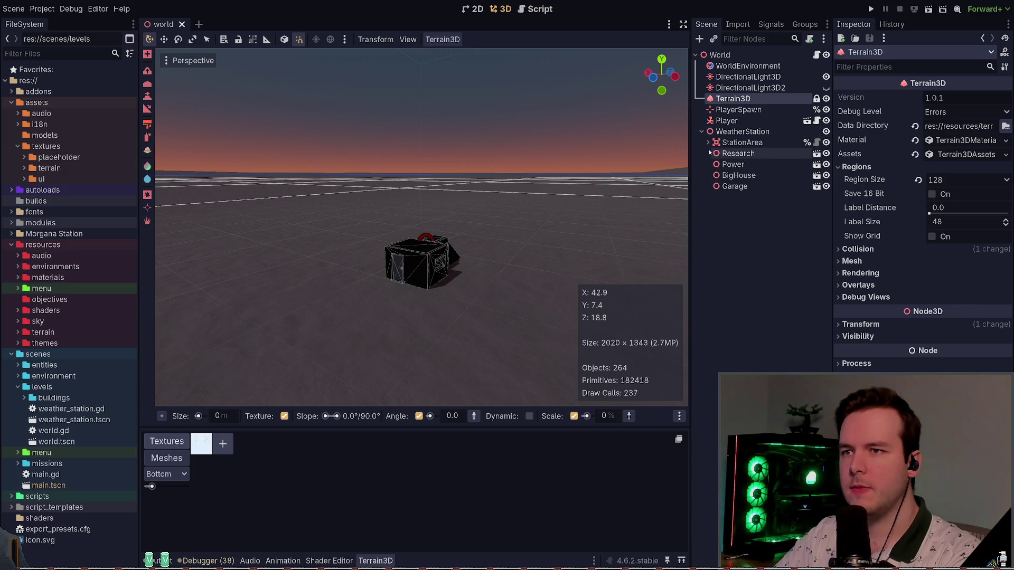
drag(585, 171, 589, 285)
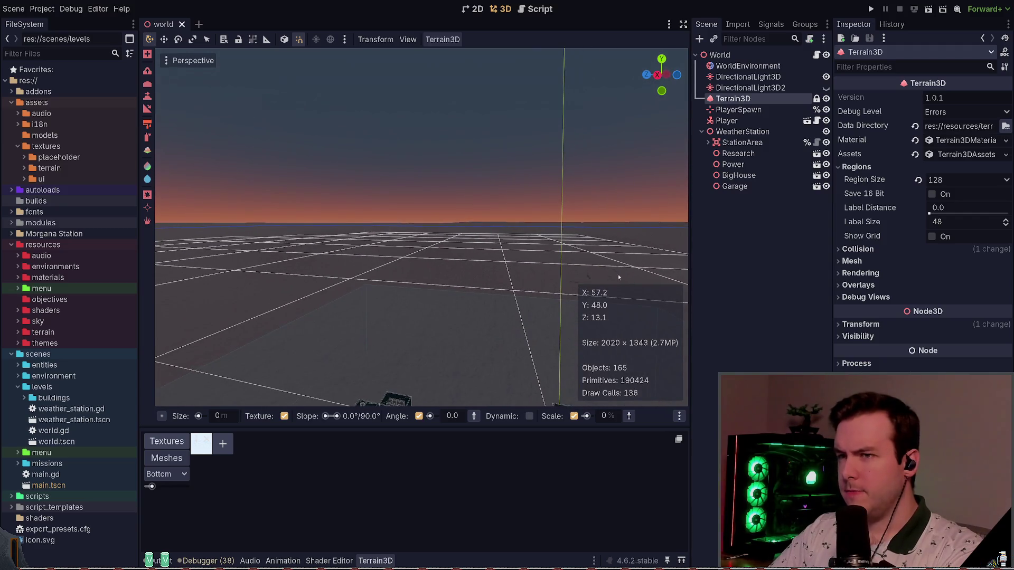
Show DirectionalLight3D2 and hide DirectionalLight3D so the snow renders bright white
click(826, 88)
click(826, 77)
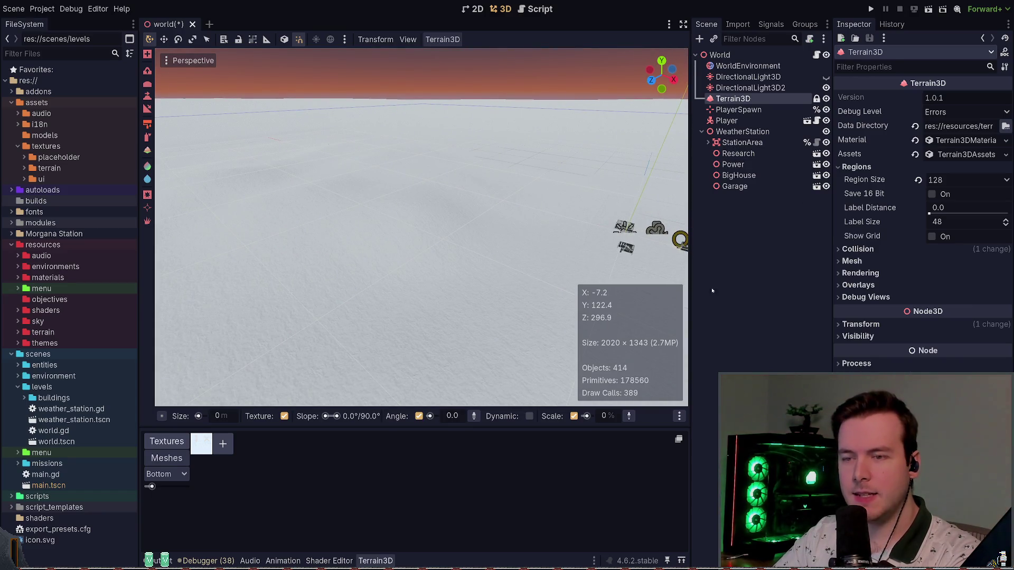
click(874, 298)
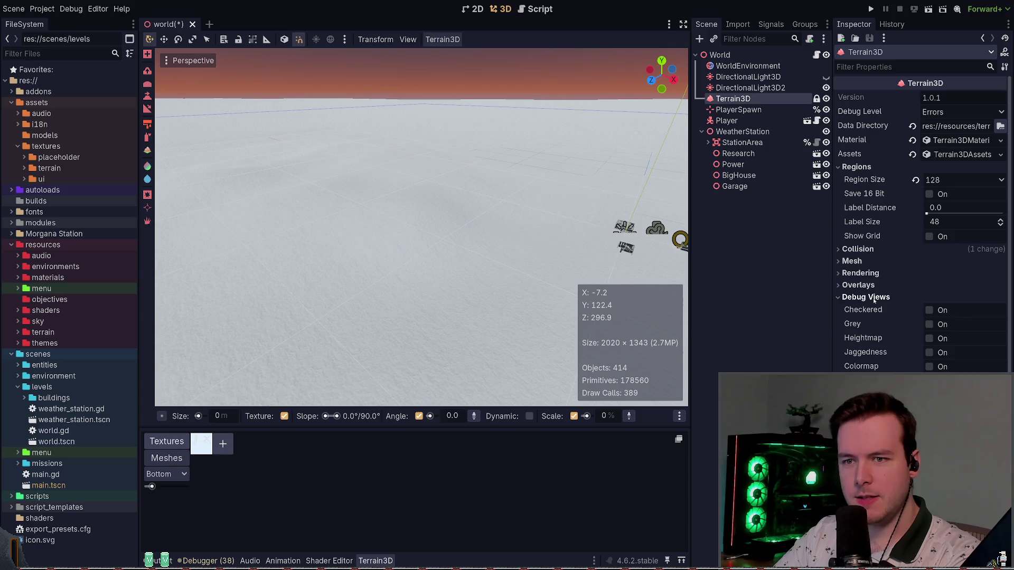
Preview the Checkered, Heightmap, Grey, Jaggedness and Colormap debug views, turning each back off
click(930, 311)
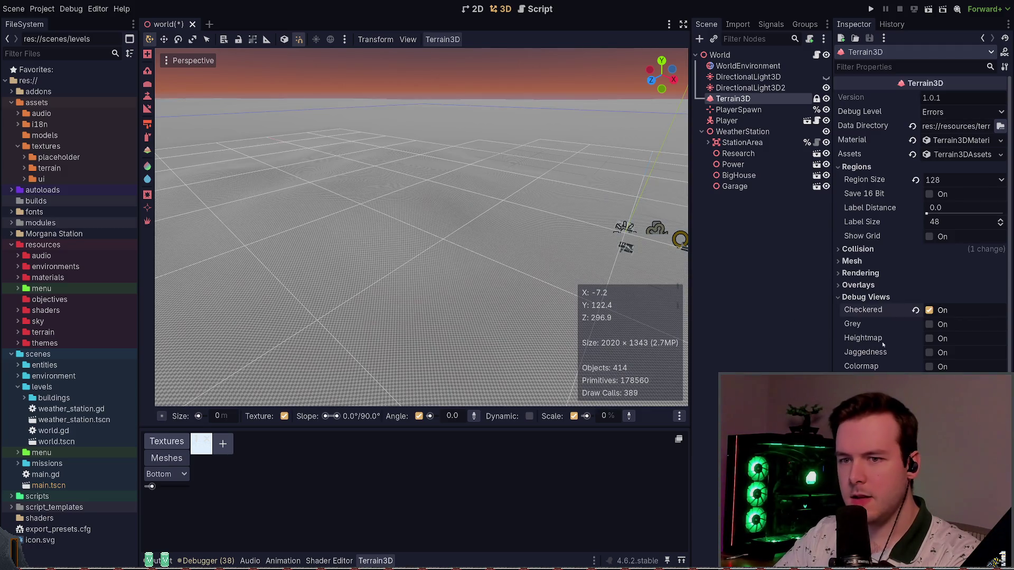
click(929, 338)
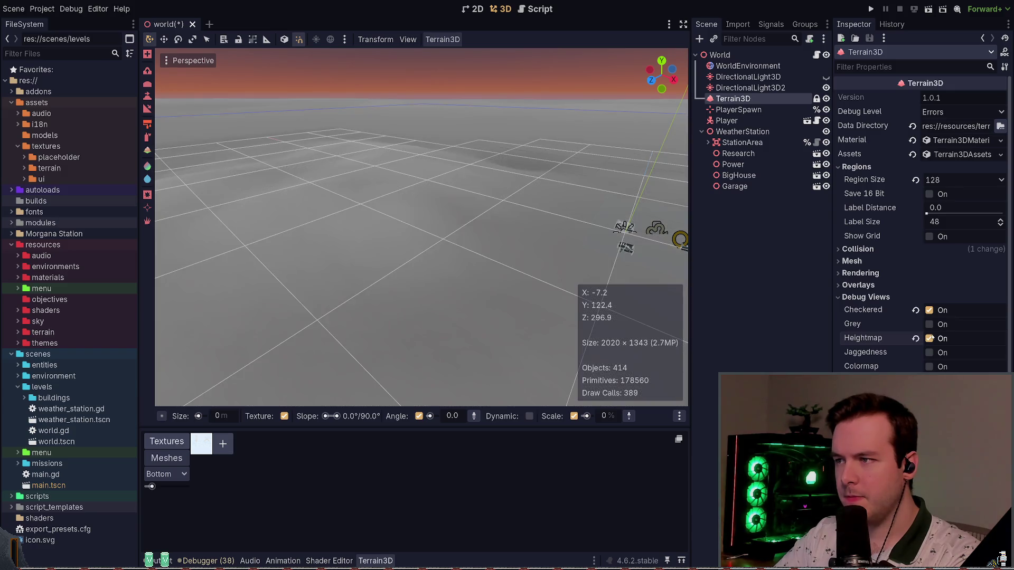
drag(681, 274, 512, 243)
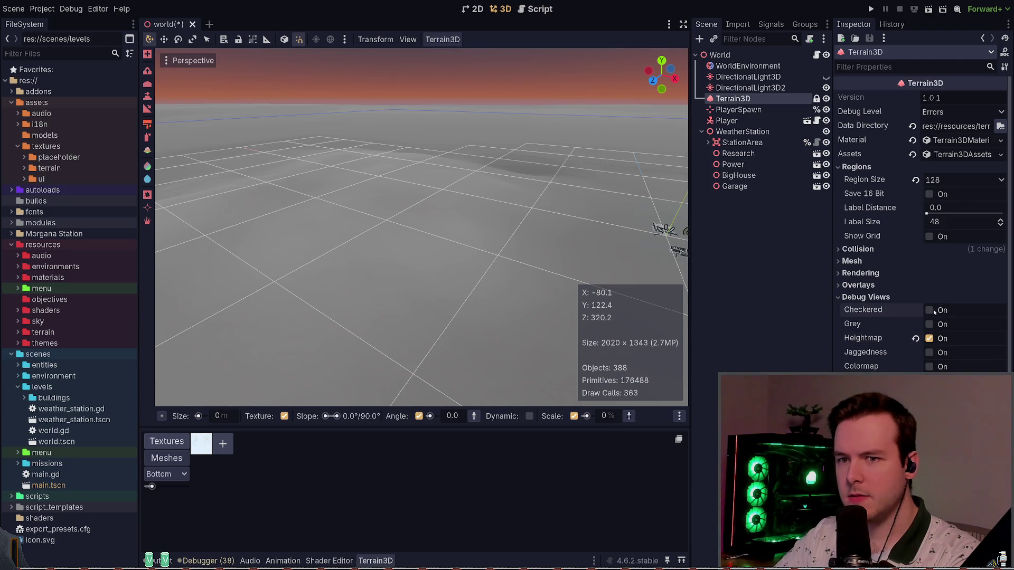
click(930, 339)
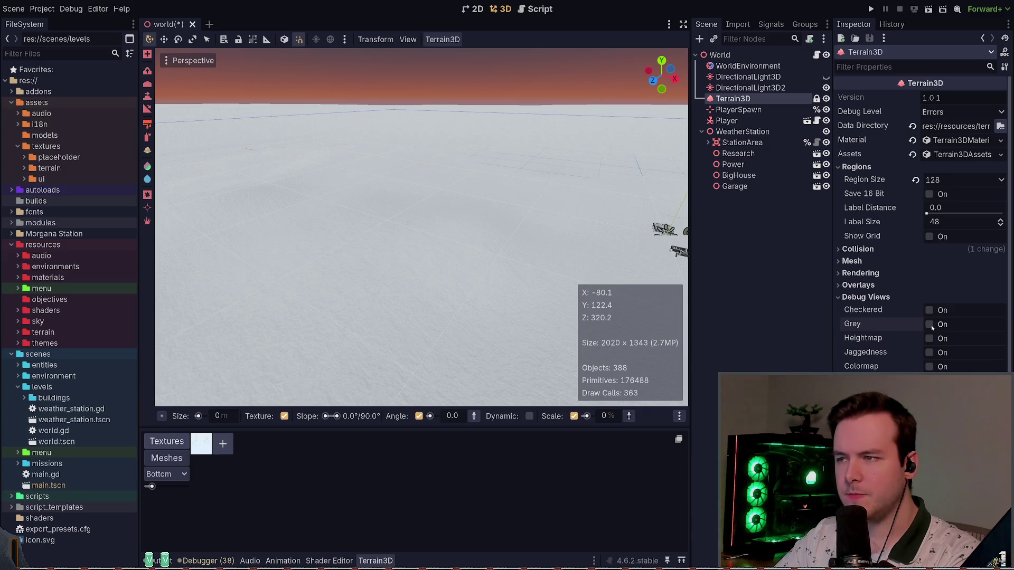
click(929, 325)
click(929, 324)
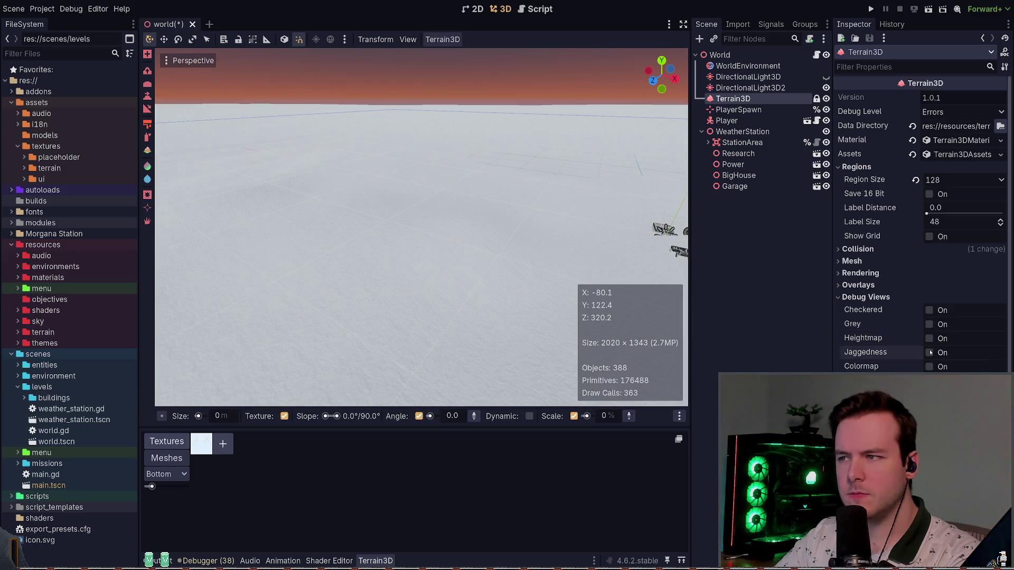
click(929, 352)
click(929, 352)
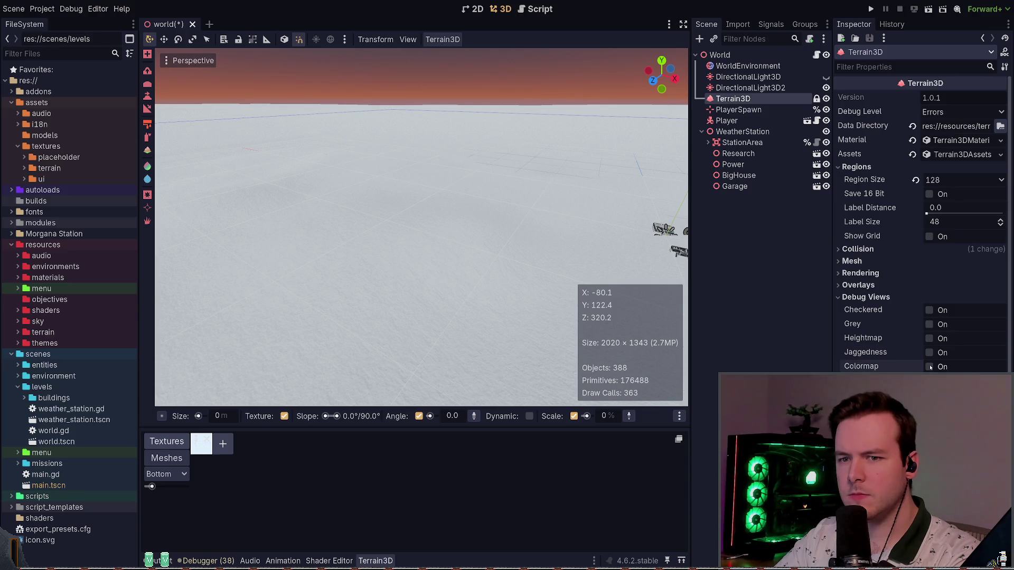
click(930, 367)
click(930, 367)
click(929, 324)
click(929, 324)
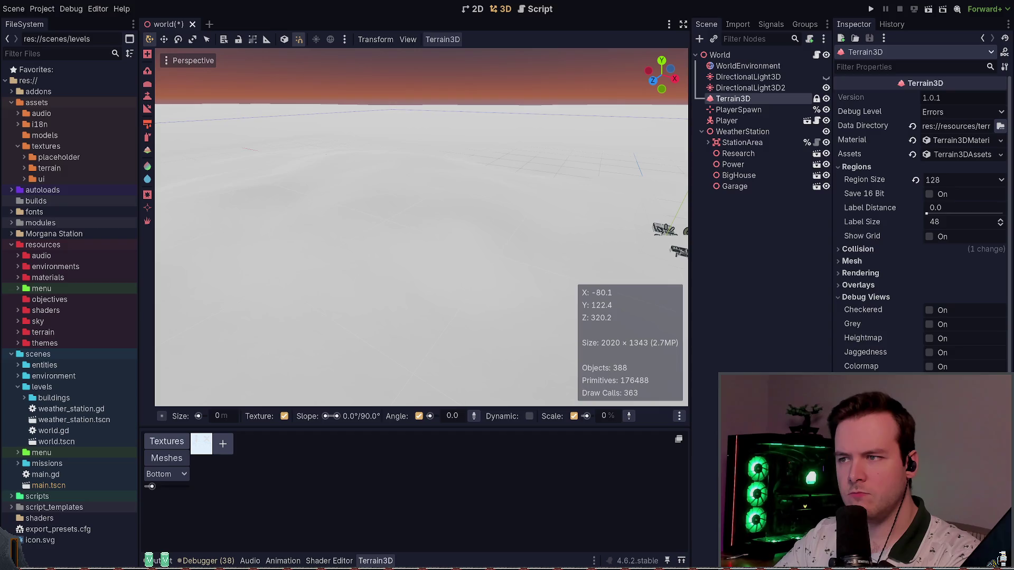
key(f)
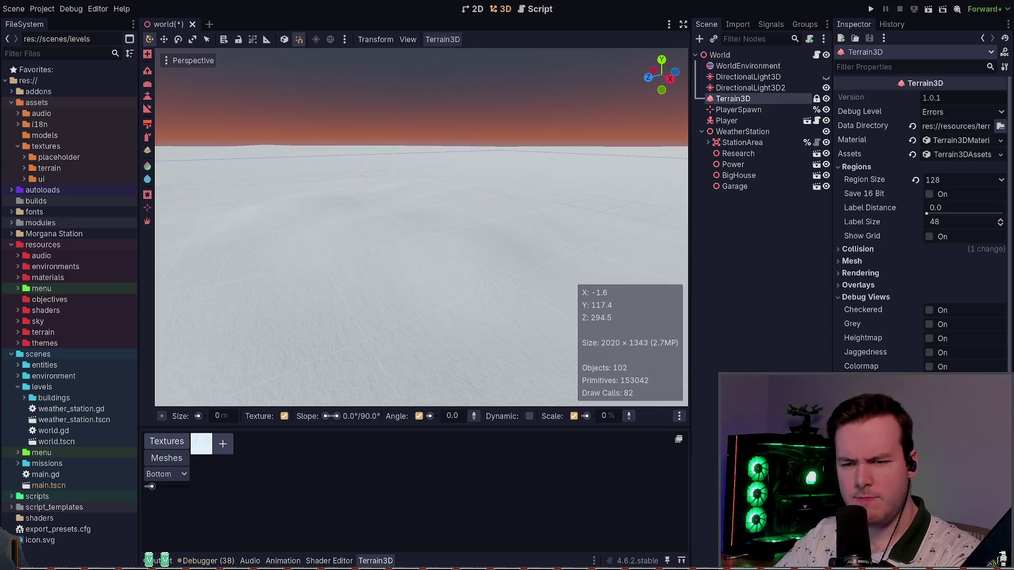
Turn off the vertex grid overlay, briefly toggle Checkered, and pick the Raise/Lower sculpt tool
click(863, 297)
click(860, 286)
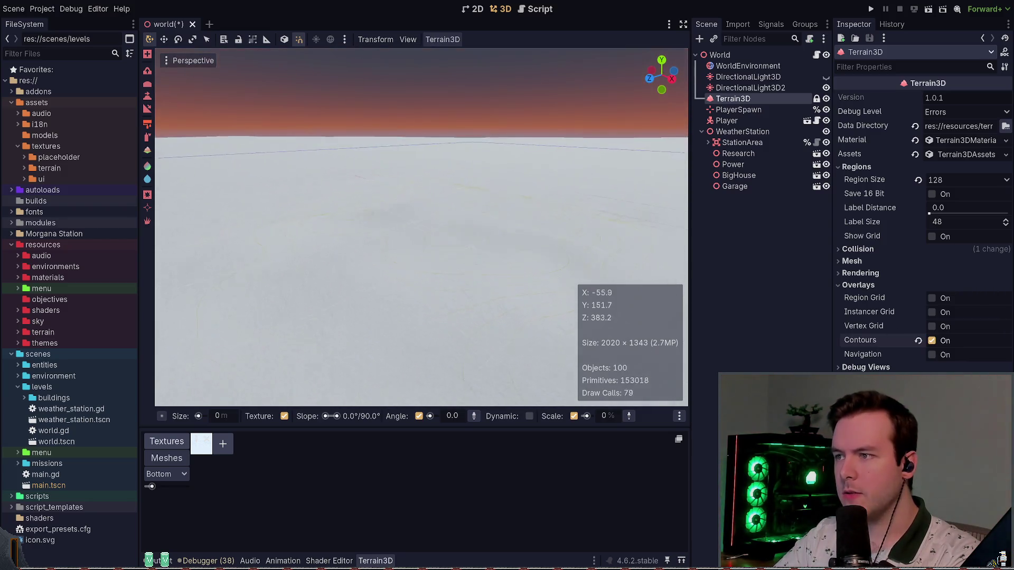
click(932, 327)
click(858, 285)
click(875, 297)
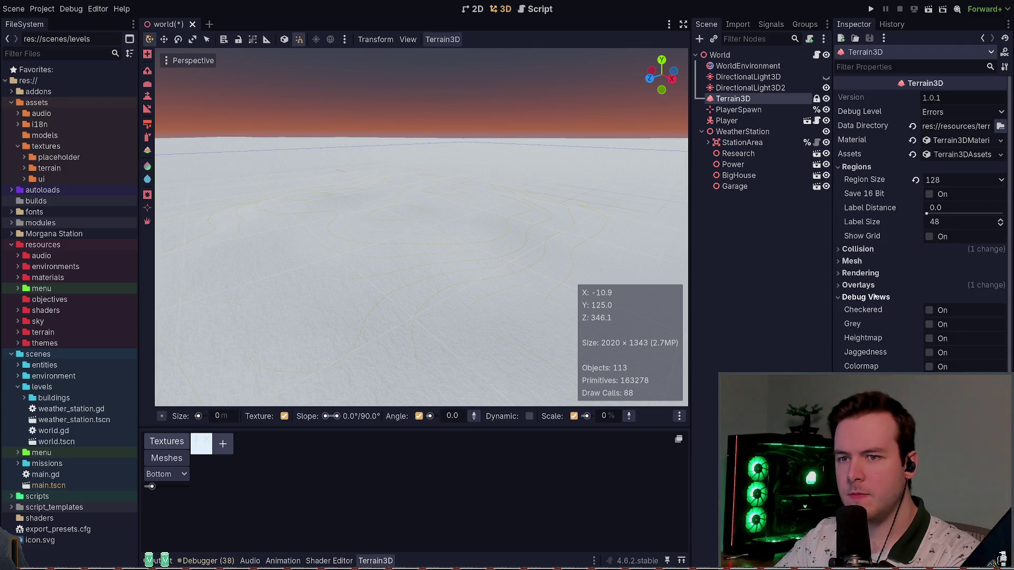
click(930, 312)
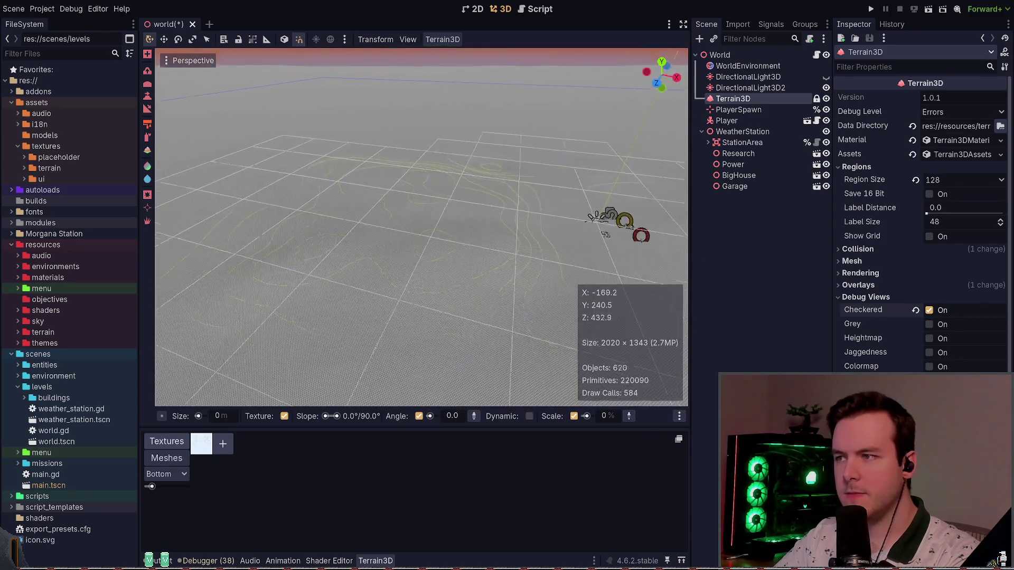
click(916, 311)
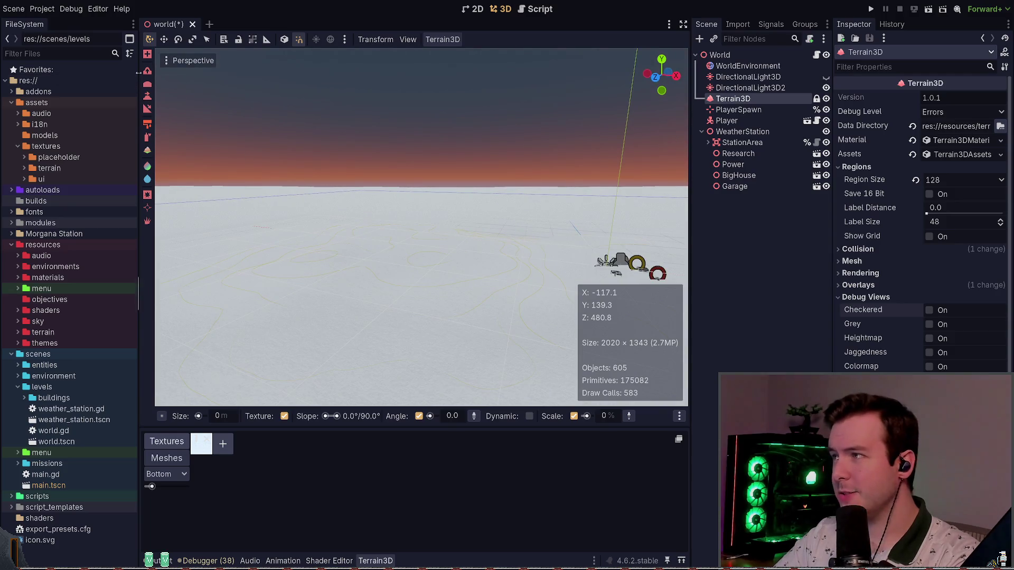
click(150, 86)
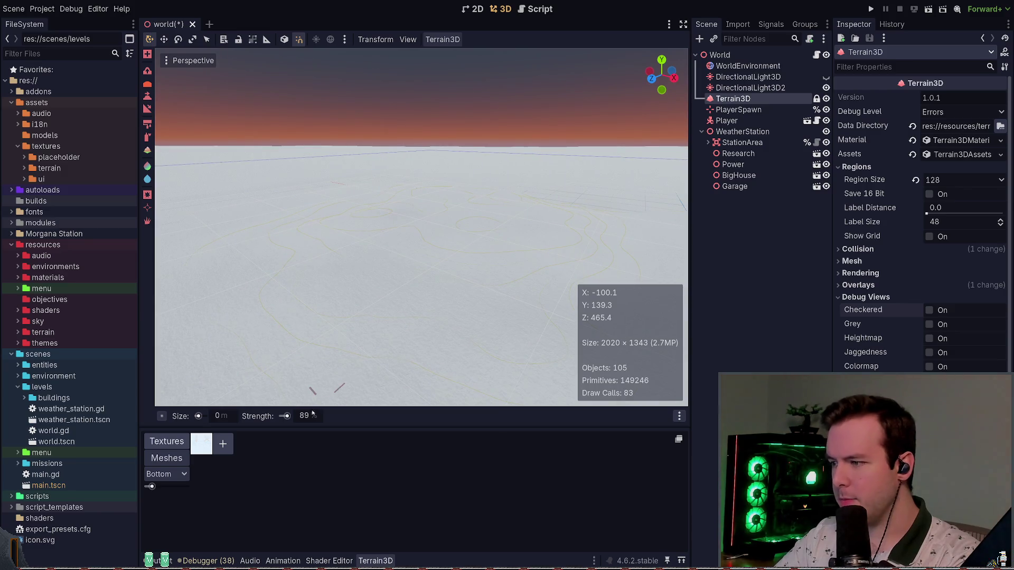
Set the brush size to 155 m, carve a stroke into the snow, then undo the ring-shaped hole
drag(200, 418, 227, 417)
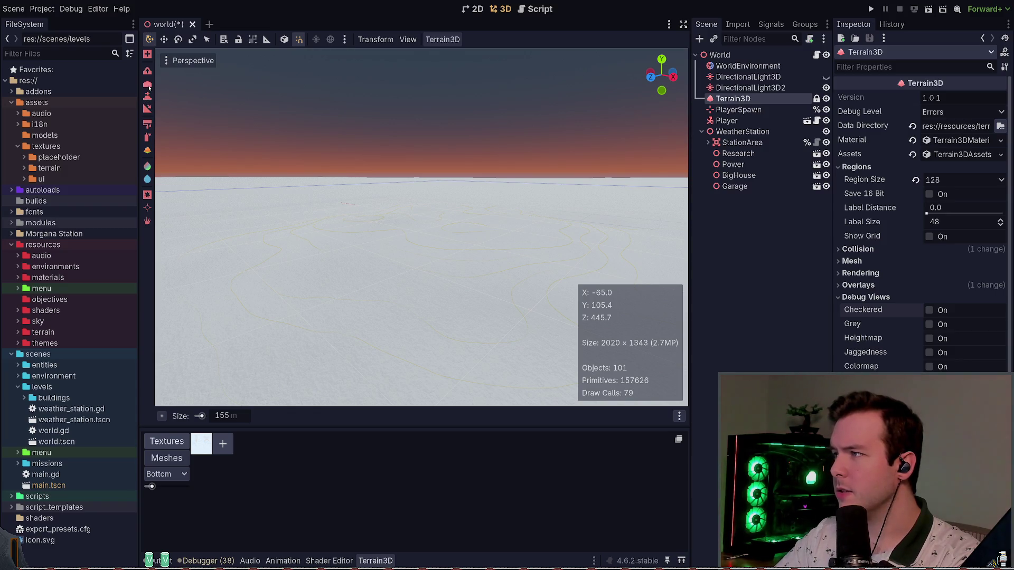
click(148, 86)
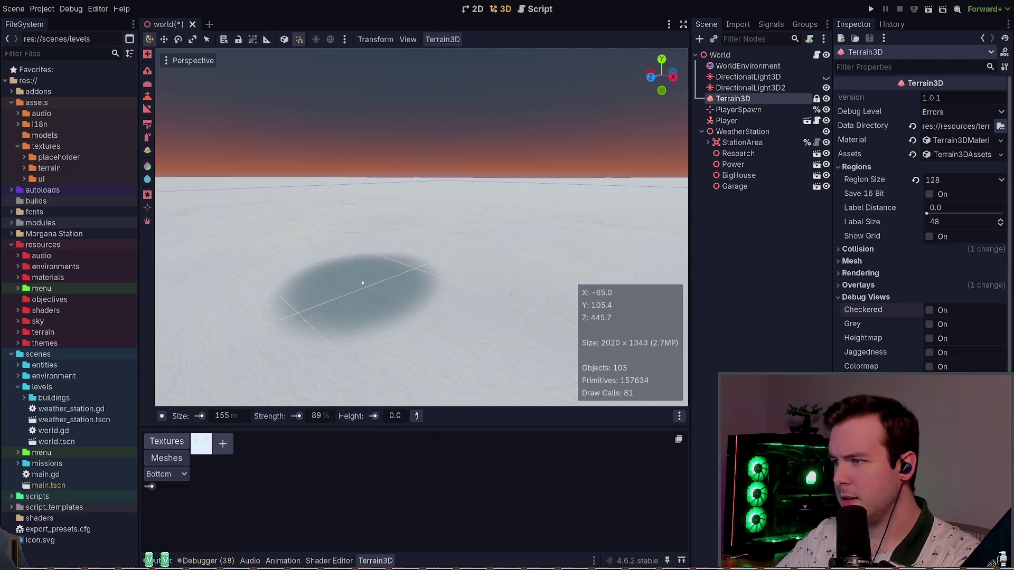
drag(346, 245, 376, 264)
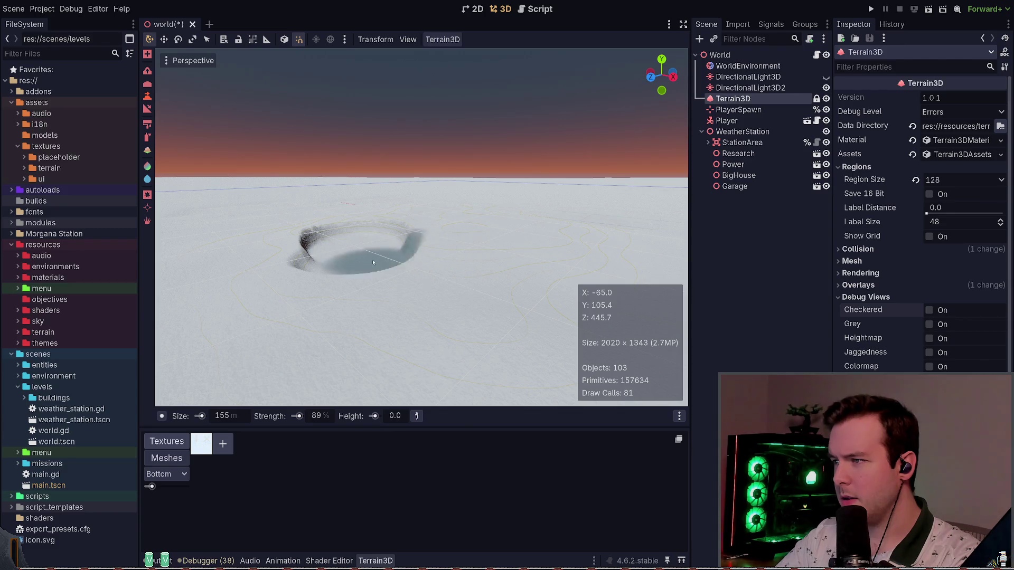
key(ctrl+z)
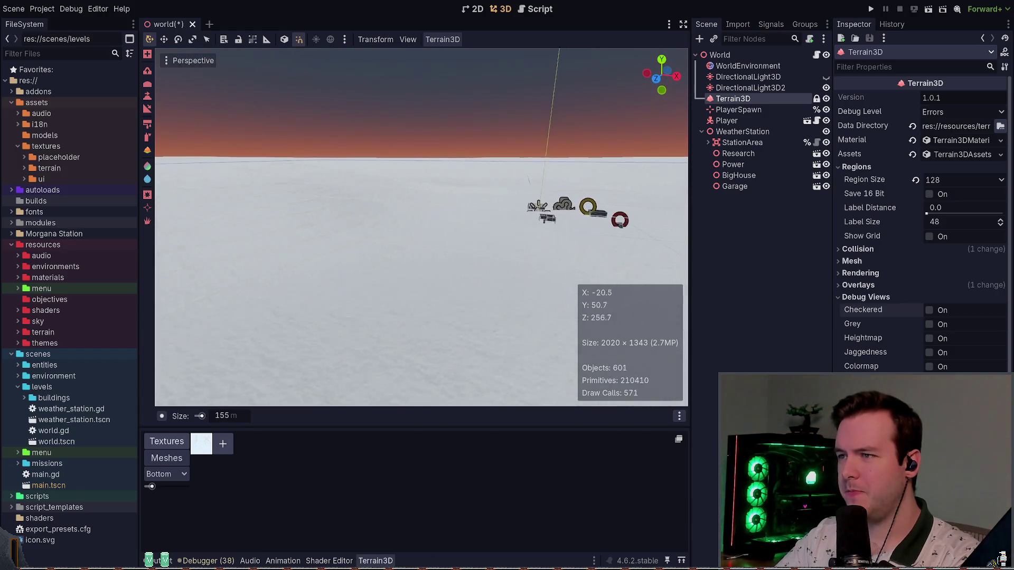
Set the brush to 11 m size and 34% strength, and choose another sculpt tool
mouse_move(222, 416)
mouse_down()
mouse_move(175, 417)
mouse_move(207, 416)
mouse_up()
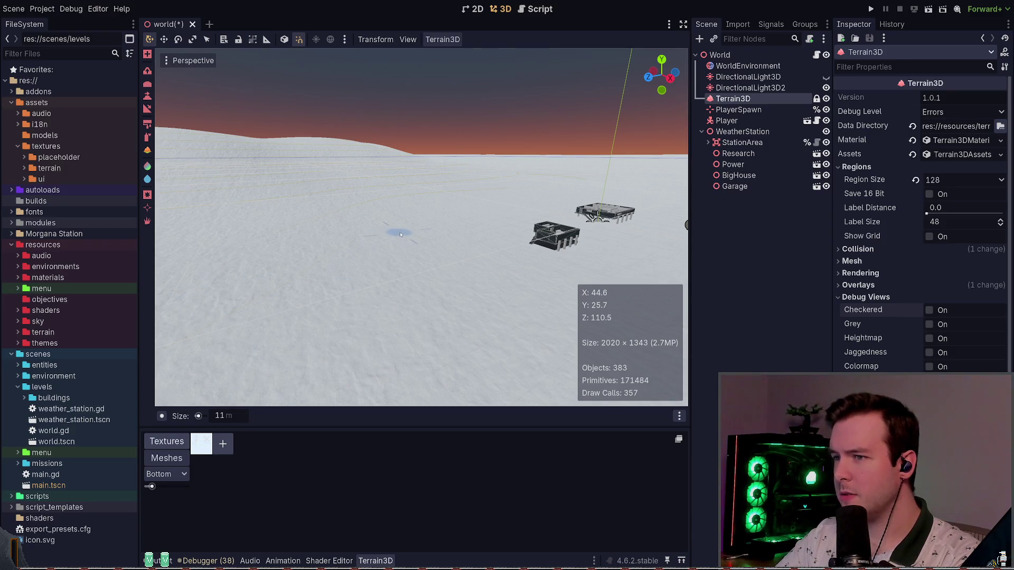
scroll(400, 235, up, 5)
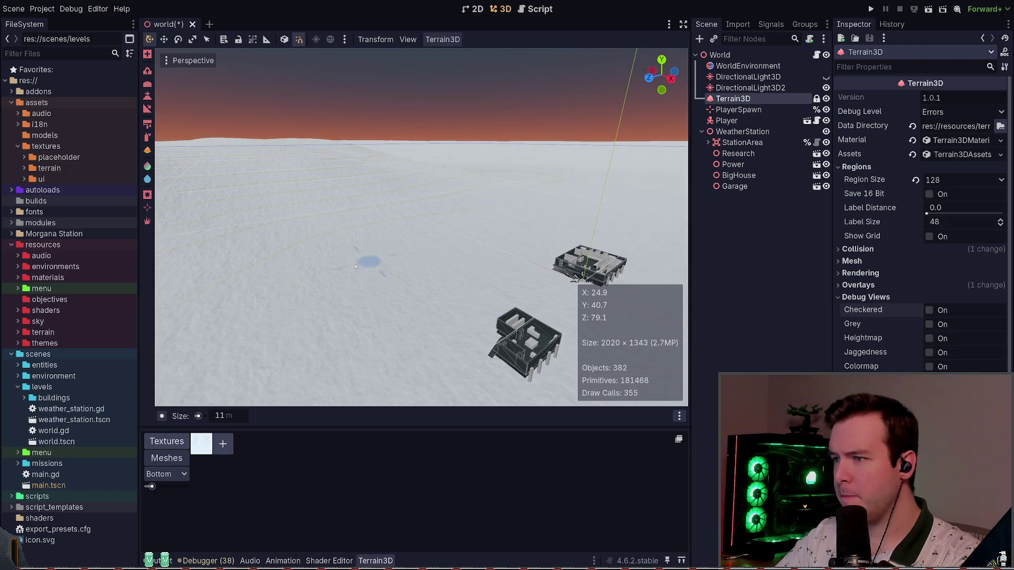
drag(288, 273, 355, 295)
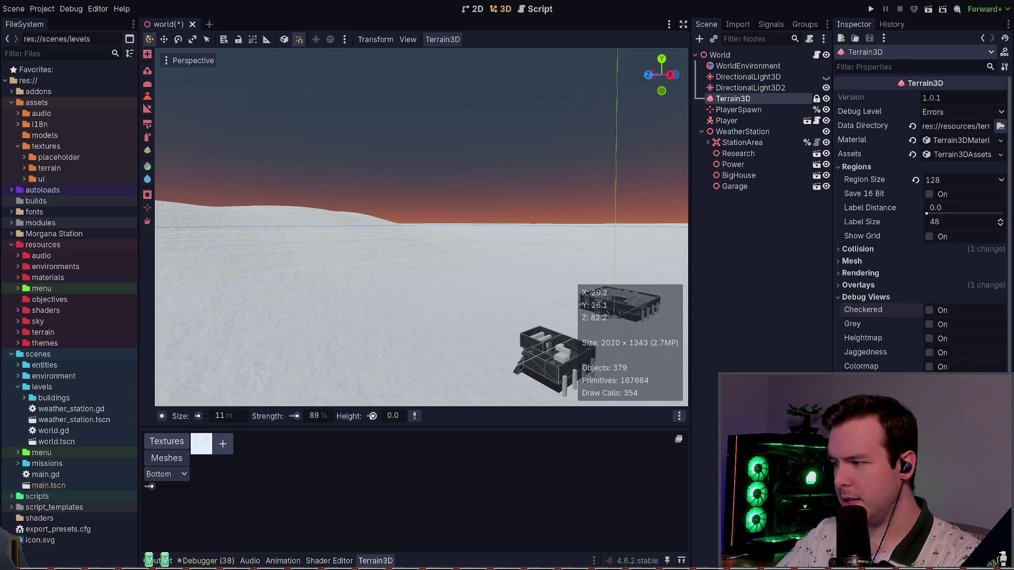
drag(296, 416, 297, 417)
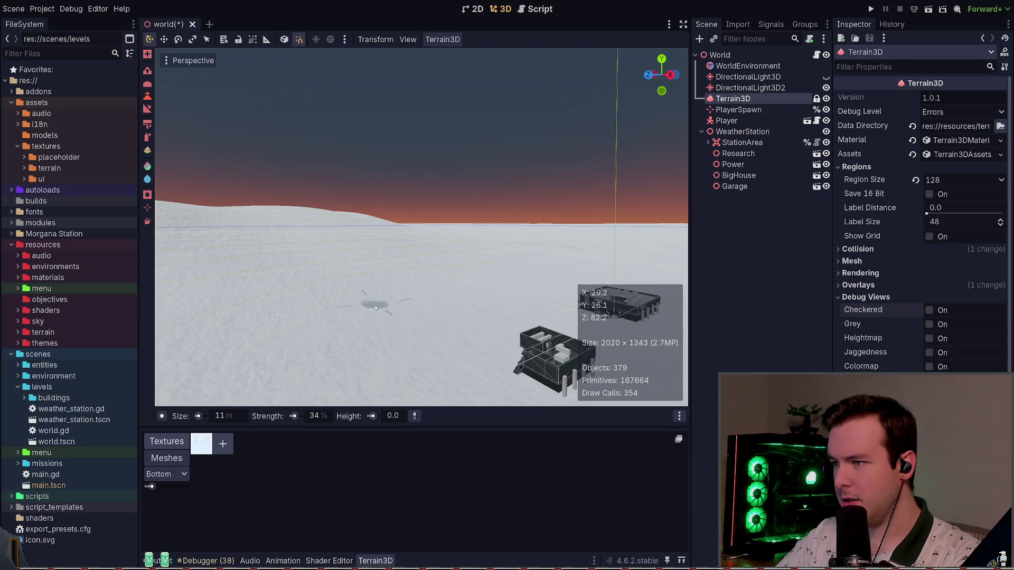
drag(378, 305, 445, 267)
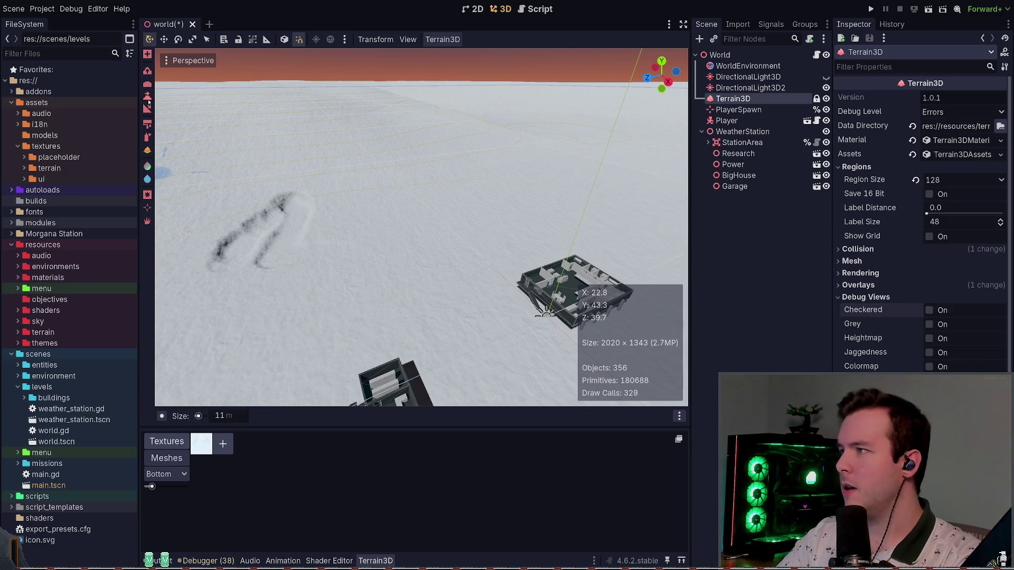
click(148, 96)
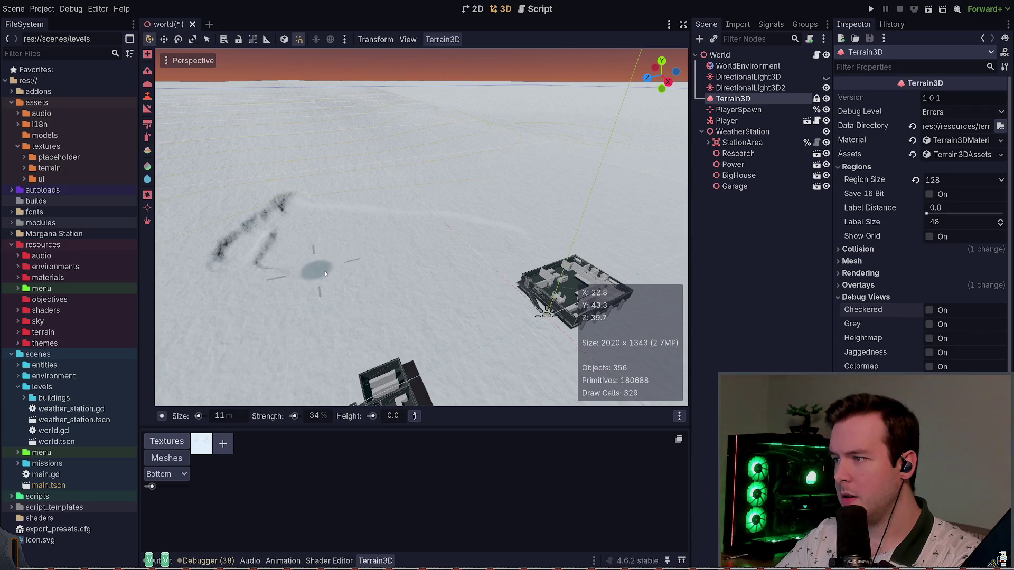
Sculpt four rough ridge strokes into the snow near the station
mouse_move(366, 272)
mouse_down()
mouse_move(264, 264)
mouse_move(232, 285)
mouse_move(211, 253)
mouse_move(236, 223)
mouse_up()
drag(327, 231, 181, 233)
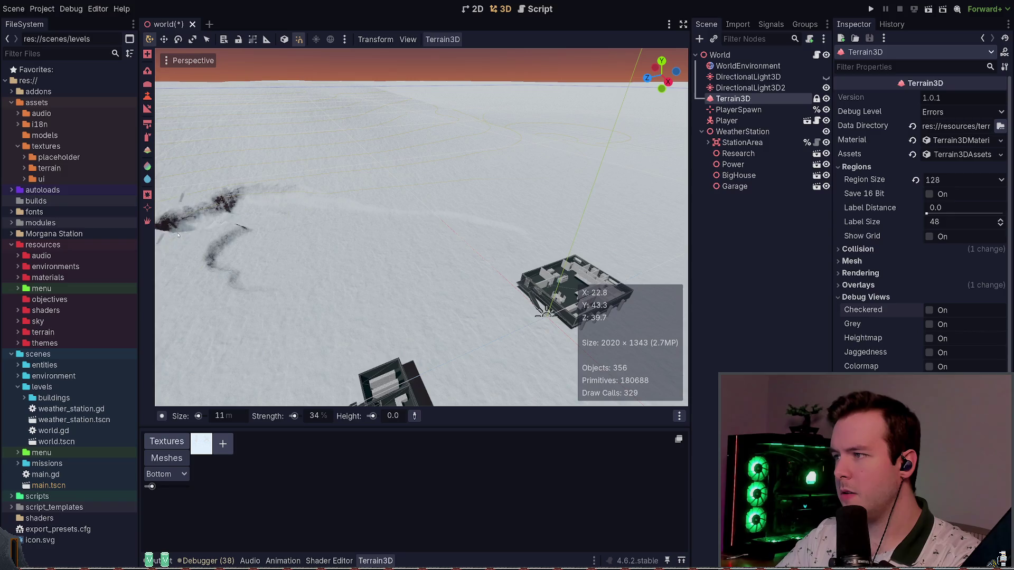
drag(280, 227, 288, 233)
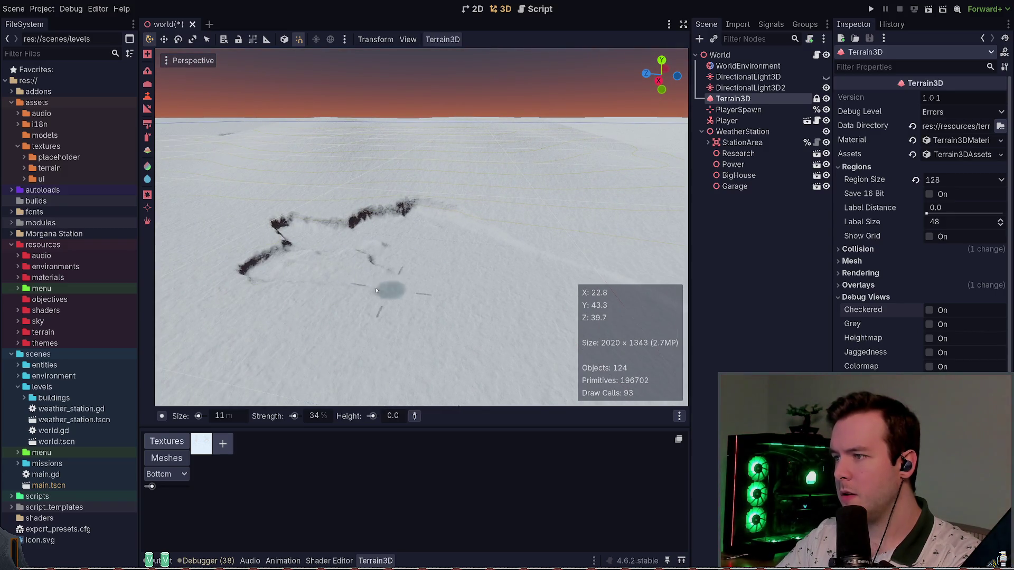
mouse_move(257, 265)
mouse_down()
mouse_move(237, 246)
mouse_move(274, 225)
mouse_move(202, 262)
mouse_up()
Add curving and looping strokes to extend the ridge across the snow
key(s)
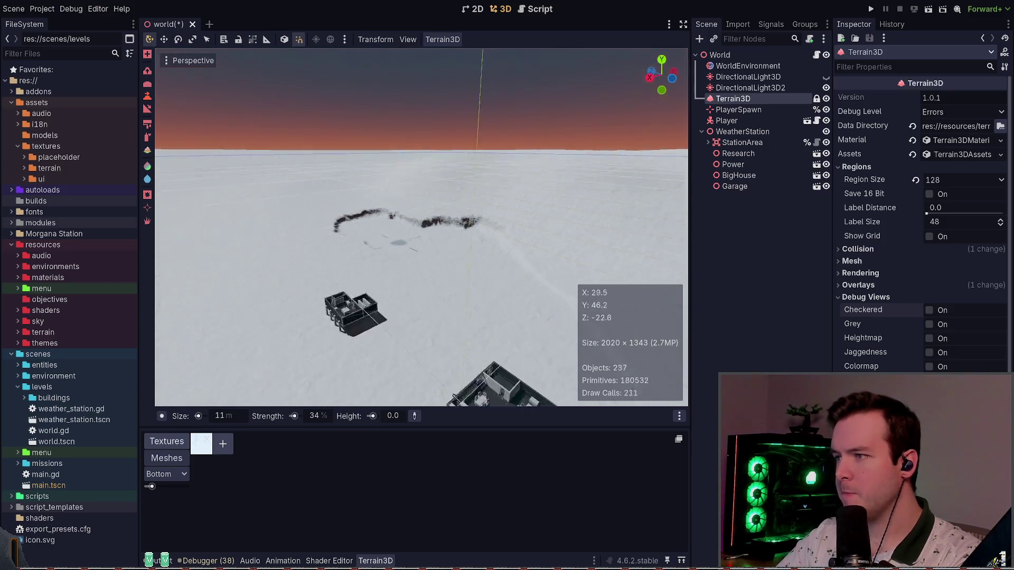
key(w)
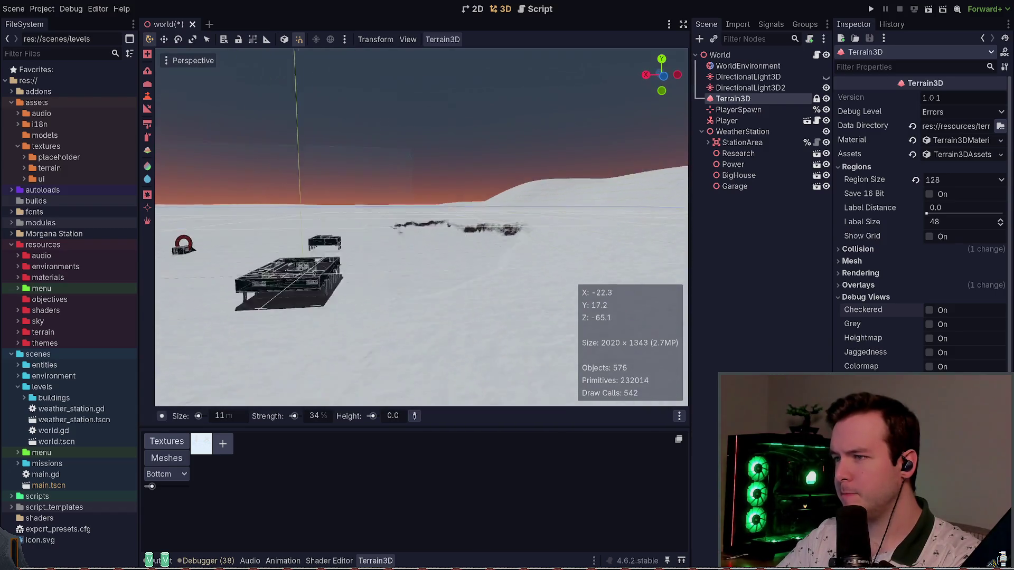
mouse_move(295, 307)
mouse_down()
mouse_move(227, 302)
mouse_move(301, 310)
mouse_up()
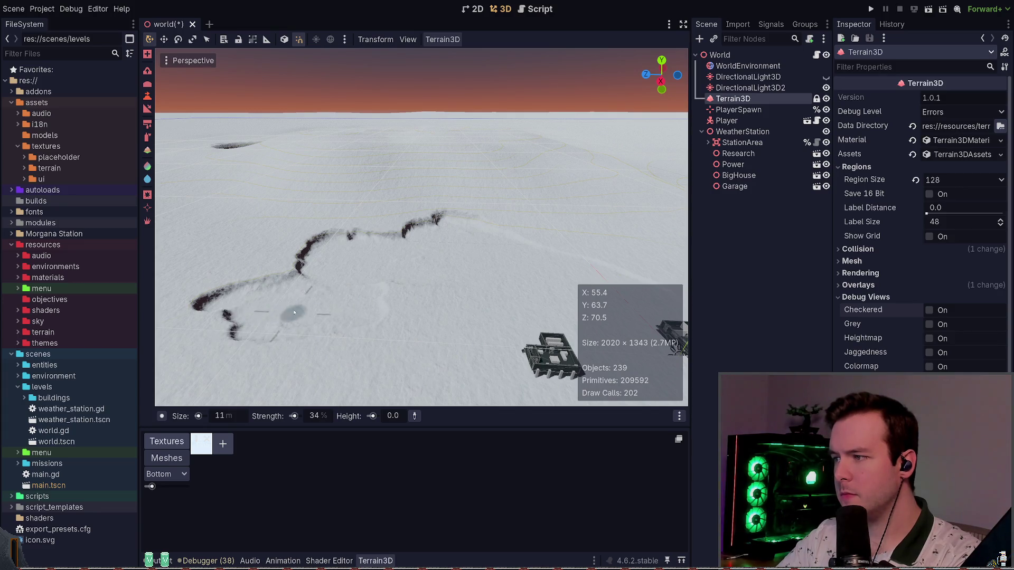
key(s)
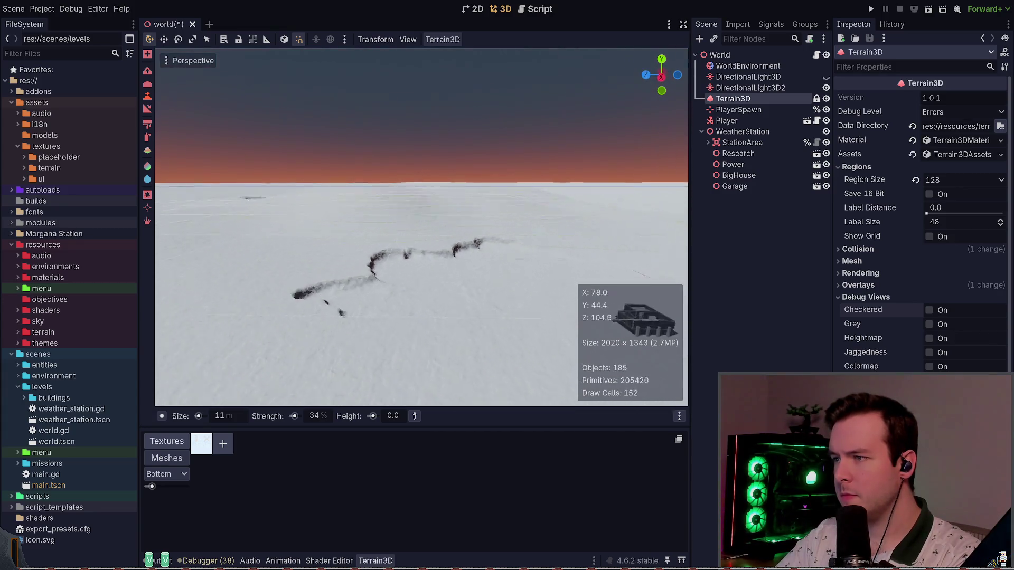
key(w)
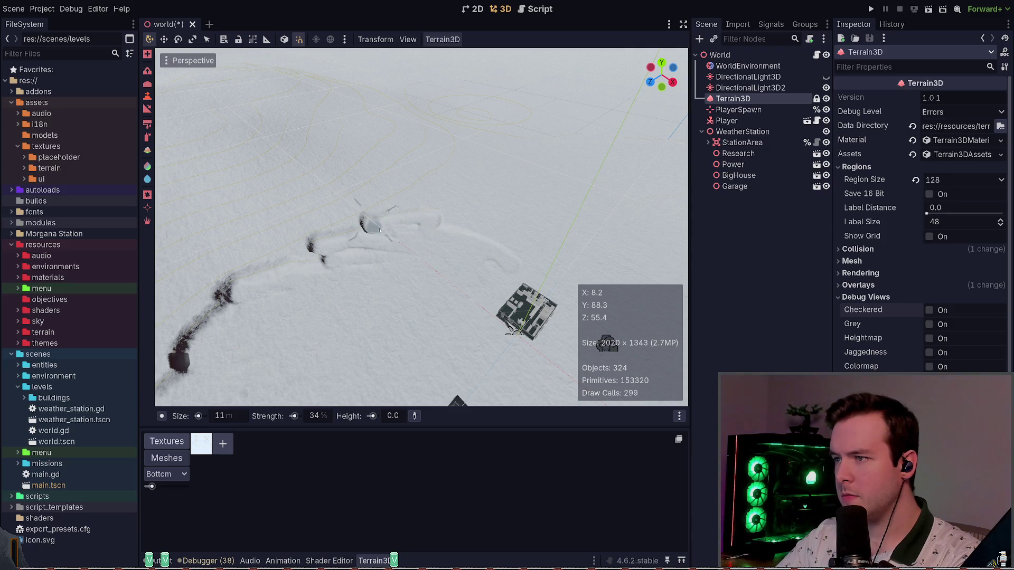
key(w)
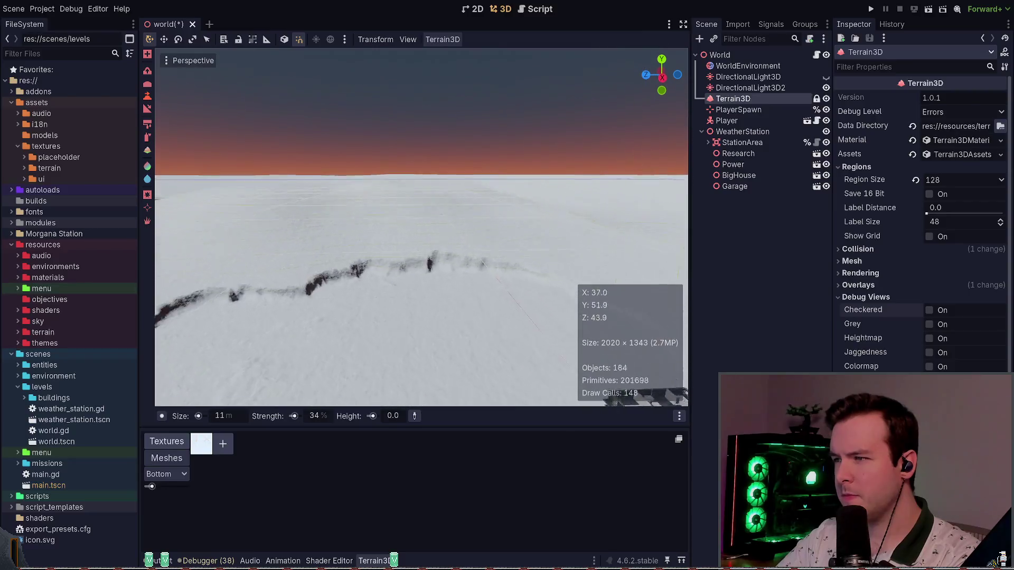
mouse_move(471, 322)
mouse_down()
mouse_move(370, 316)
mouse_move(261, 363)
mouse_up()
mouse_move(319, 349)
mouse_down()
mouse_move(253, 338)
mouse_move(222, 370)
mouse_move(174, 348)
mouse_up()
Fly the camera over the sculpted ridge and past the buildings to inspect it
key(w)
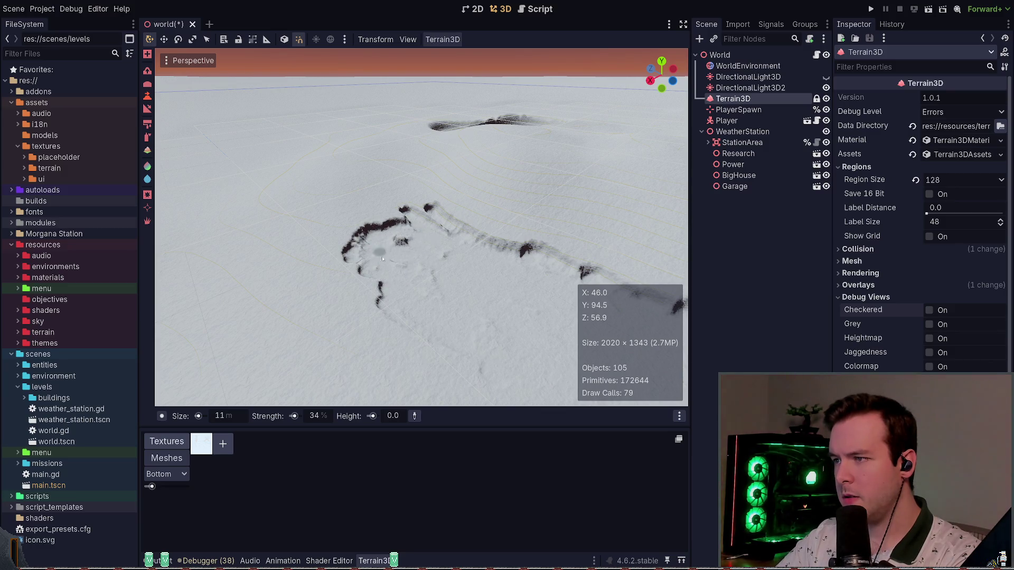
key(w)
key(w)
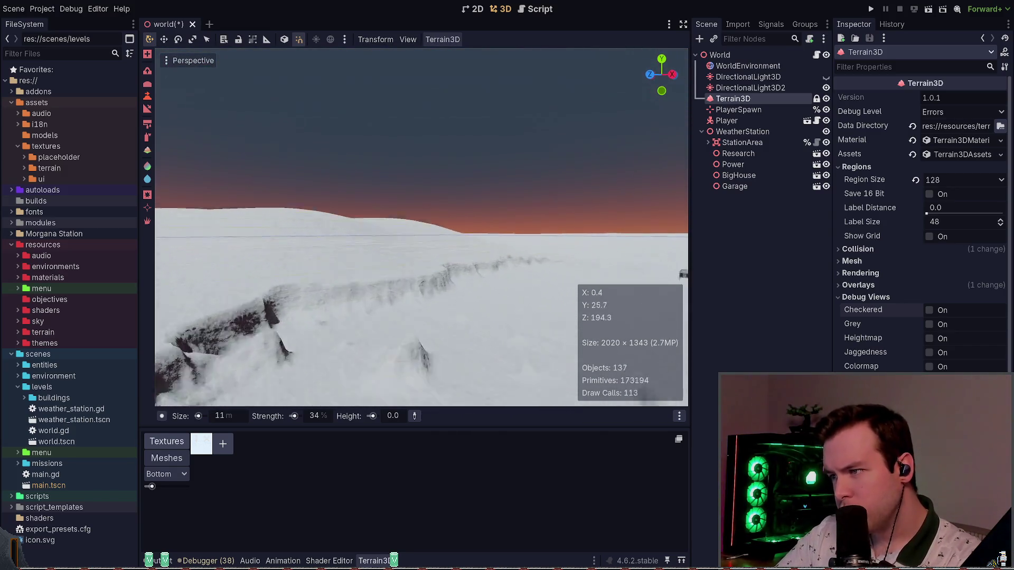
key(w)
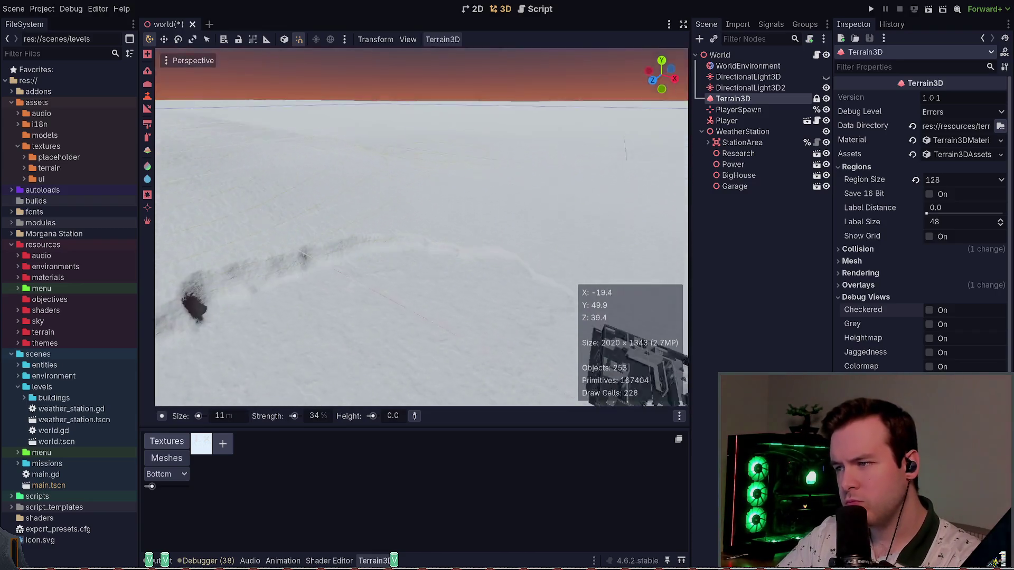
key(w)
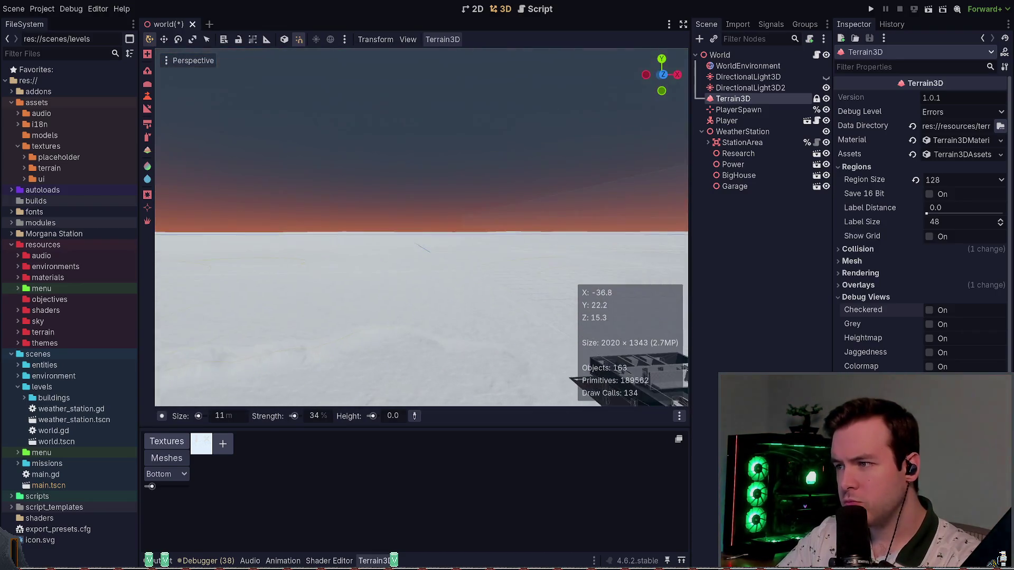
key(w)
scroll(294, 416, down, 5)
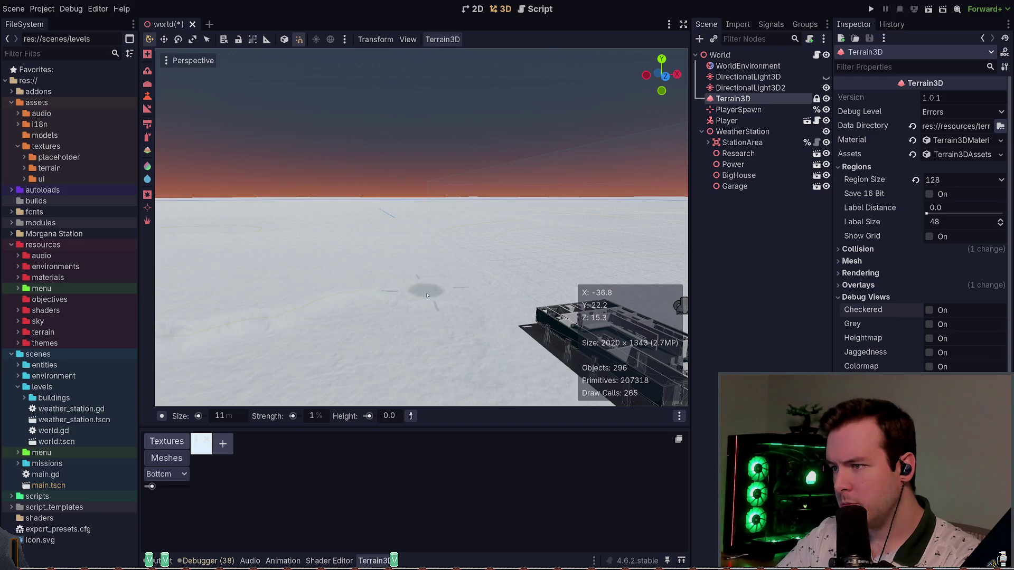
Turn the camera around and fly toward the distant hills, away from the station
mouse_move(452, 286)
mouse_down()
mouse_move(634, 288)
mouse_move(634, 316)
mouse_move(592, 319)
mouse_move(634, 320)
mouse_move(687, 304)
mouse_move(686, 288)
mouse_up()
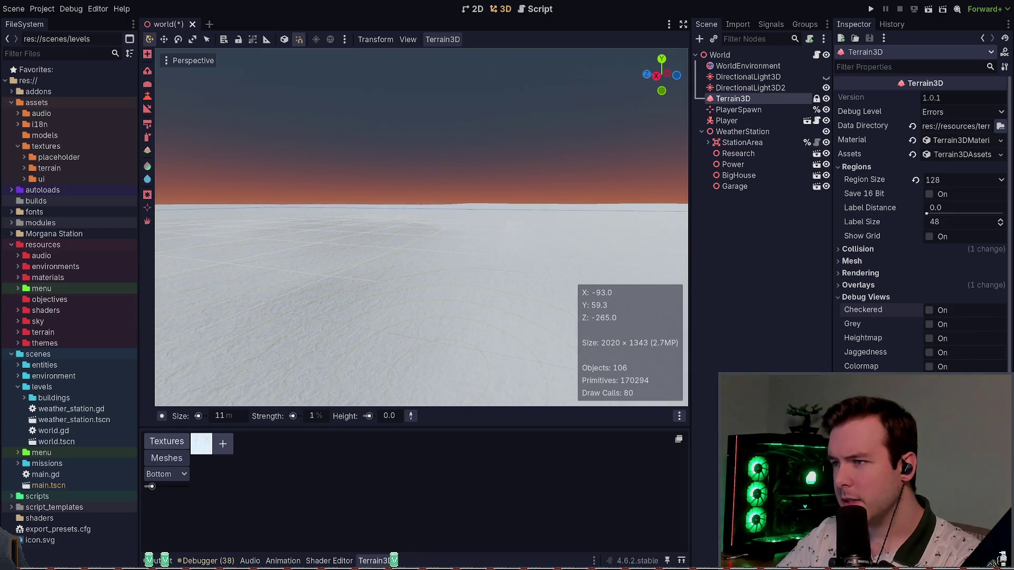
drag(148, 73, 149, 73)
drag(510, 288, 510, 288)
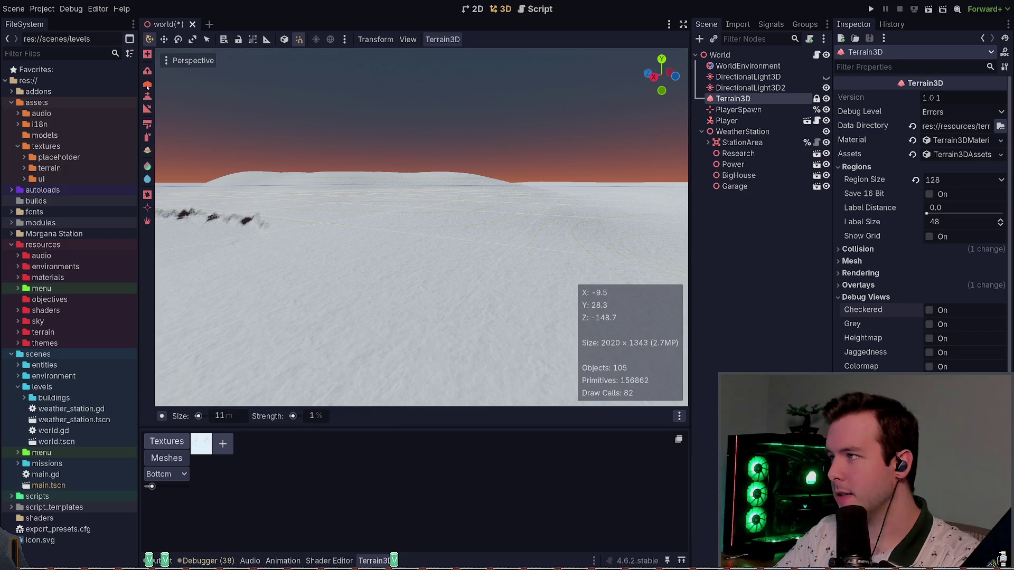
Raise brush strength to 100% and size to 144 m, then swing back to the buildings
drag(293, 416, 327, 415)
scroll(200, 417, up, 5)
scroll(200, 417, up, 4)
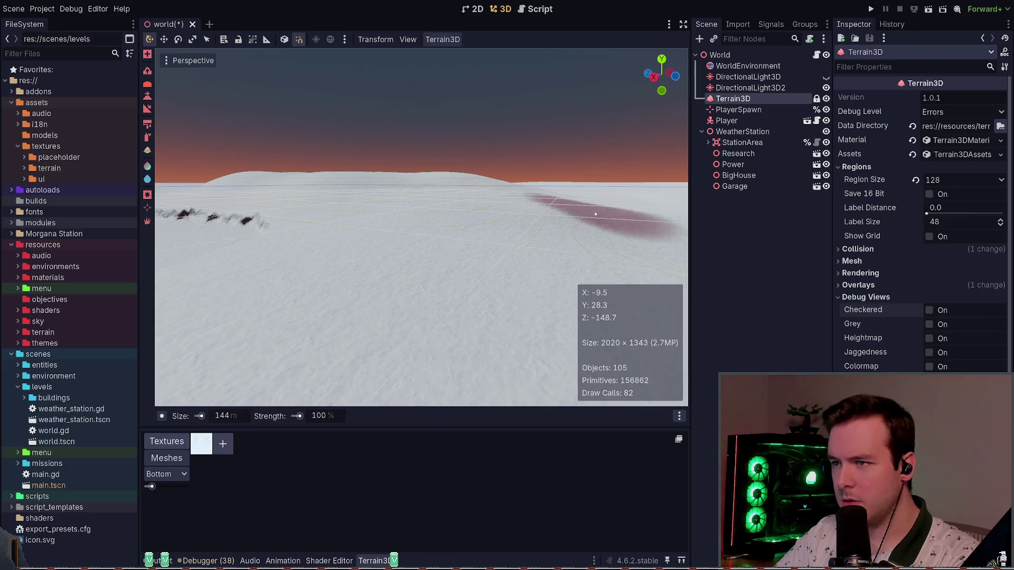
drag(521, 246, 552, 228)
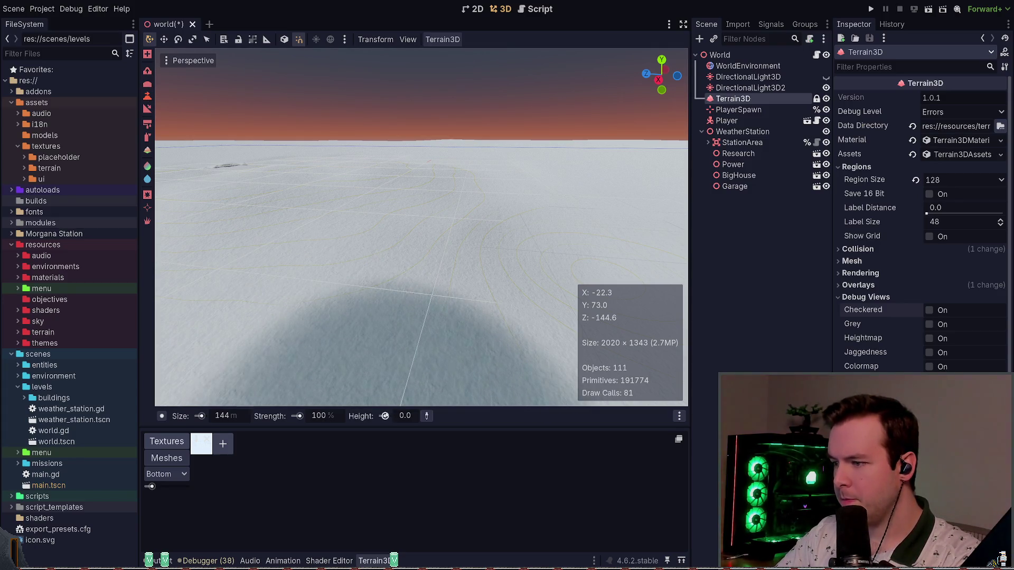
mouse_move(487, 328)
mouse_down()
mouse_move(422, 237)
mouse_move(356, 232)
mouse_up()
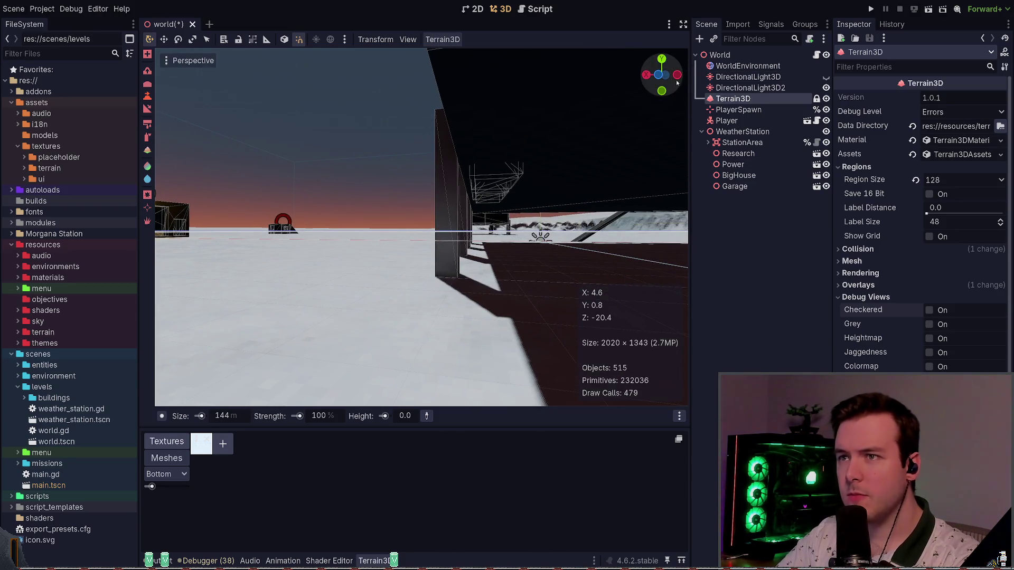
click(659, 75)
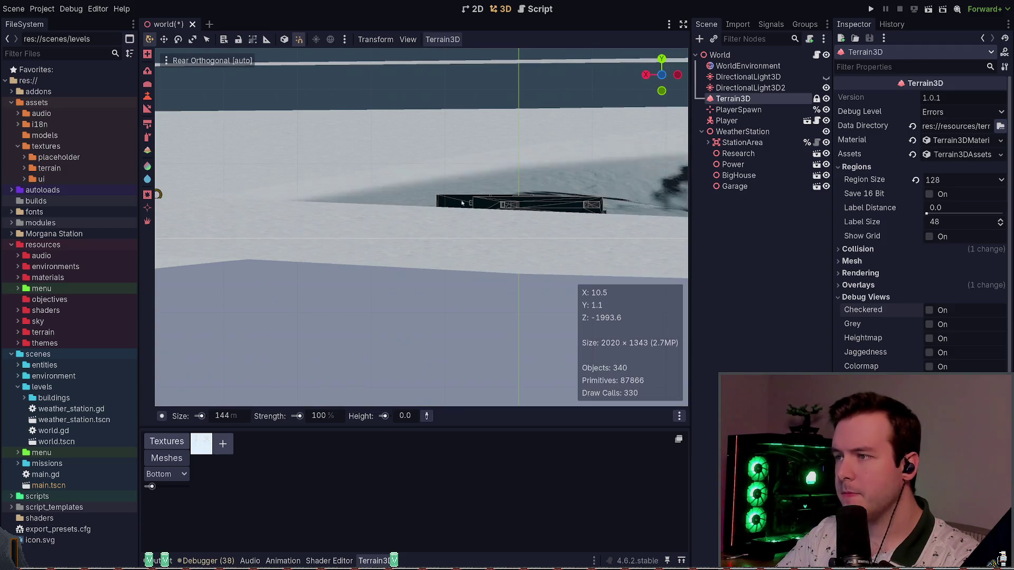
click(646, 76)
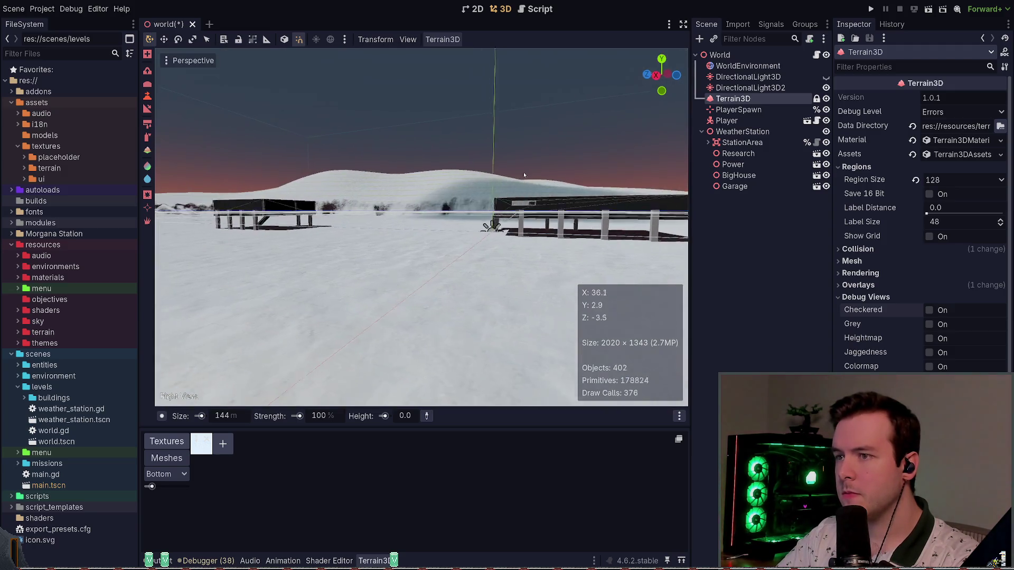
click(660, 75)
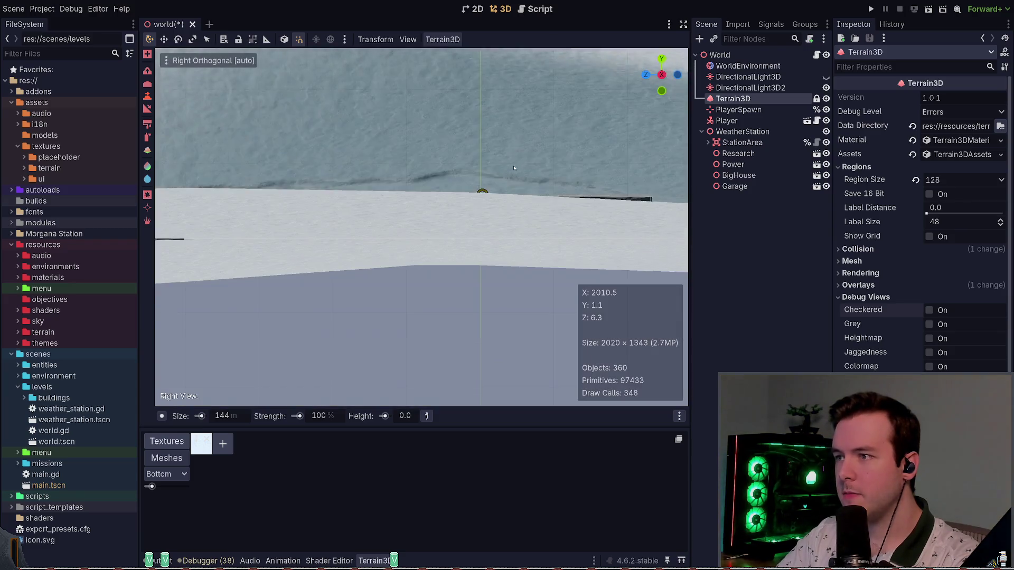
scroll(531, 182, down, 10)
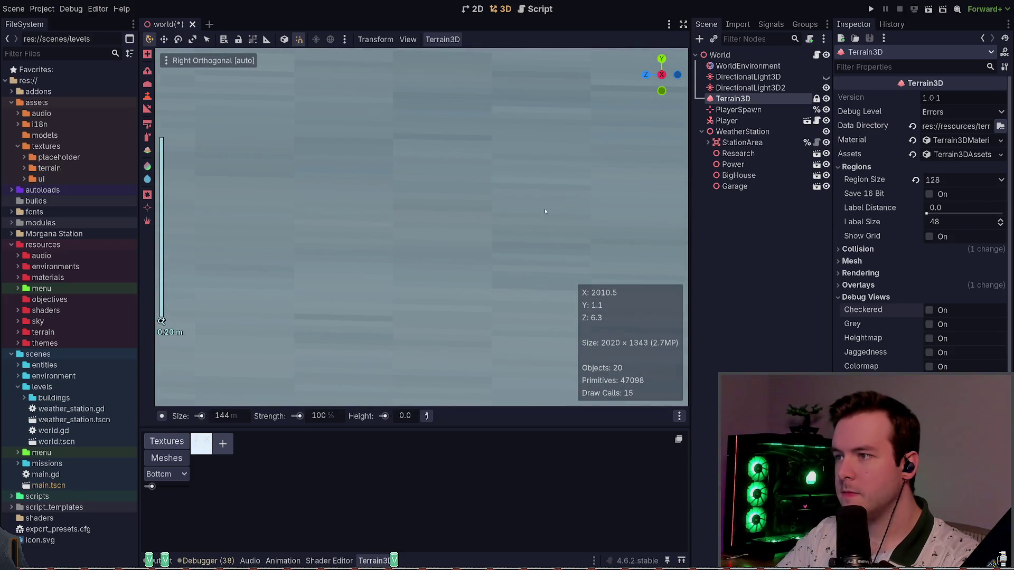
scroll(532, 191, down, 4)
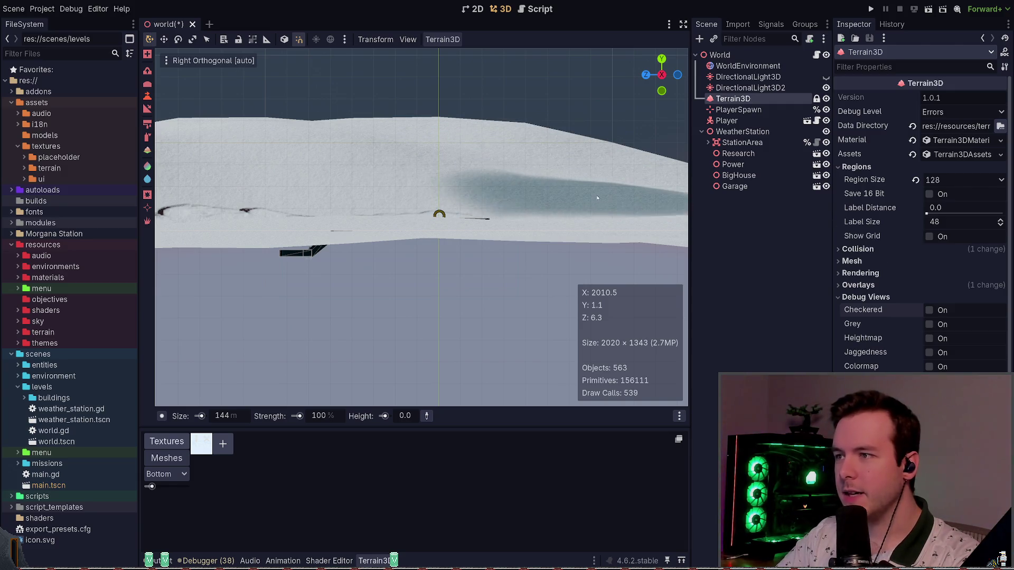
click(826, 99)
scroll(499, 216, up, 6)
scroll(498, 217, down, 10)
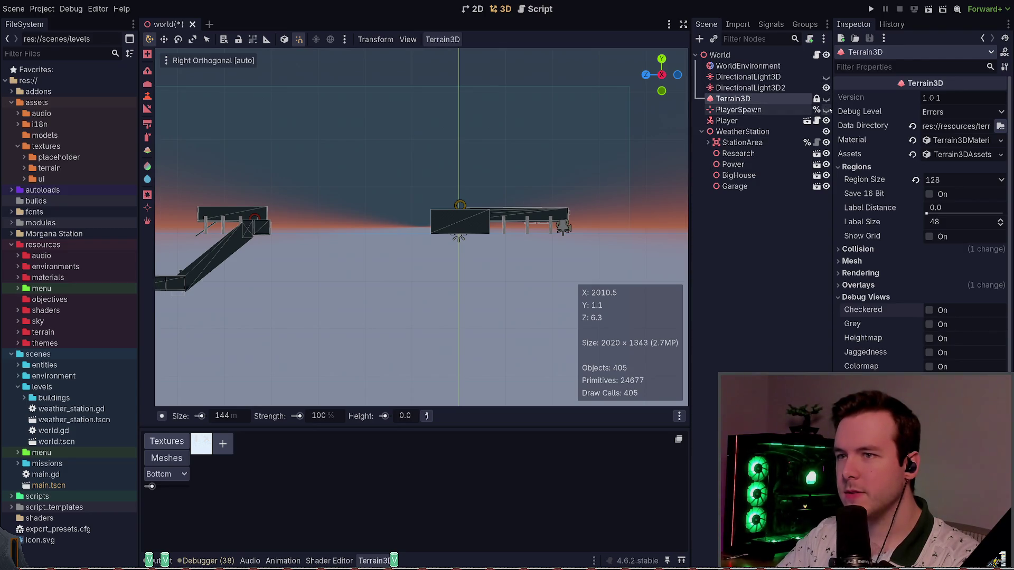
click(831, 100)
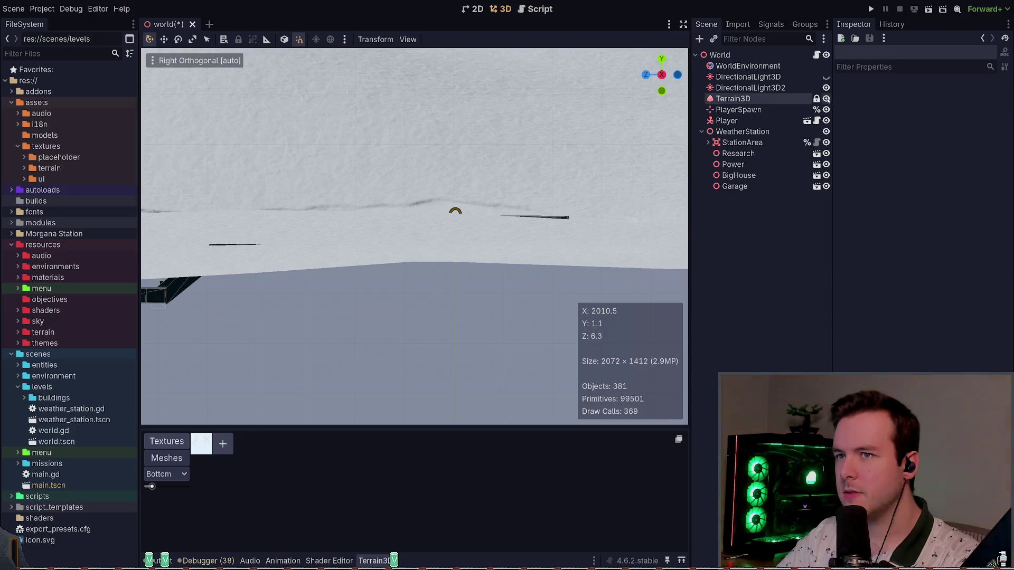
click(733, 99)
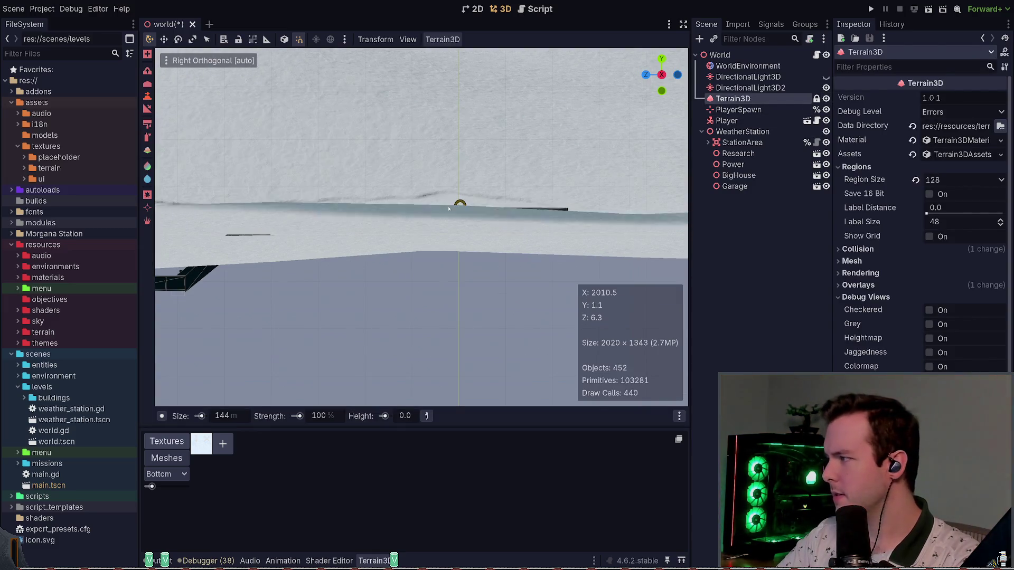
mouse_move(478, 228)
mouse_down()
mouse_move(457, 249)
mouse_move(220, 129)
mouse_up()
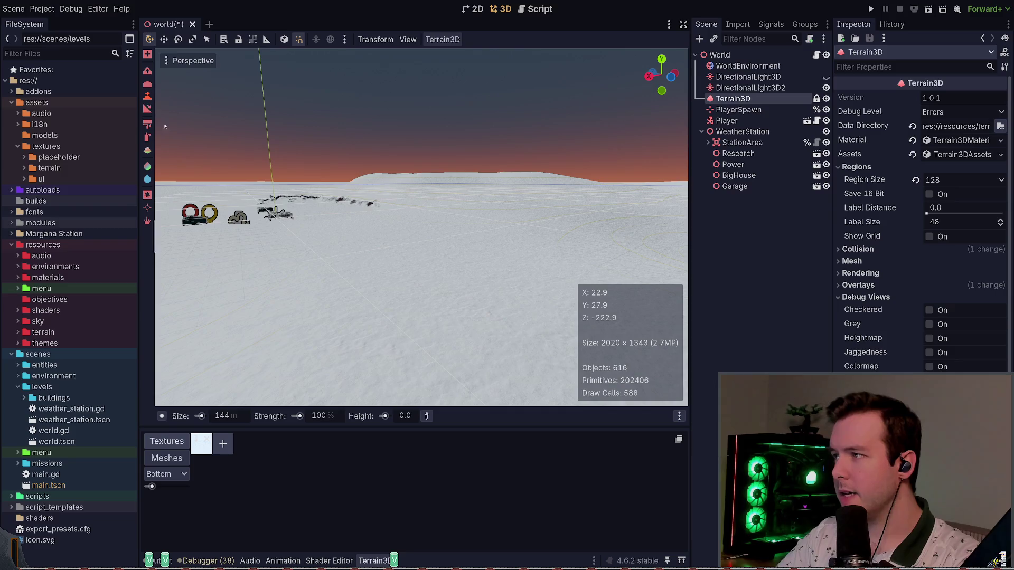
Set the brush height to 1.0 and lower the strength to 41%
click(404, 417)
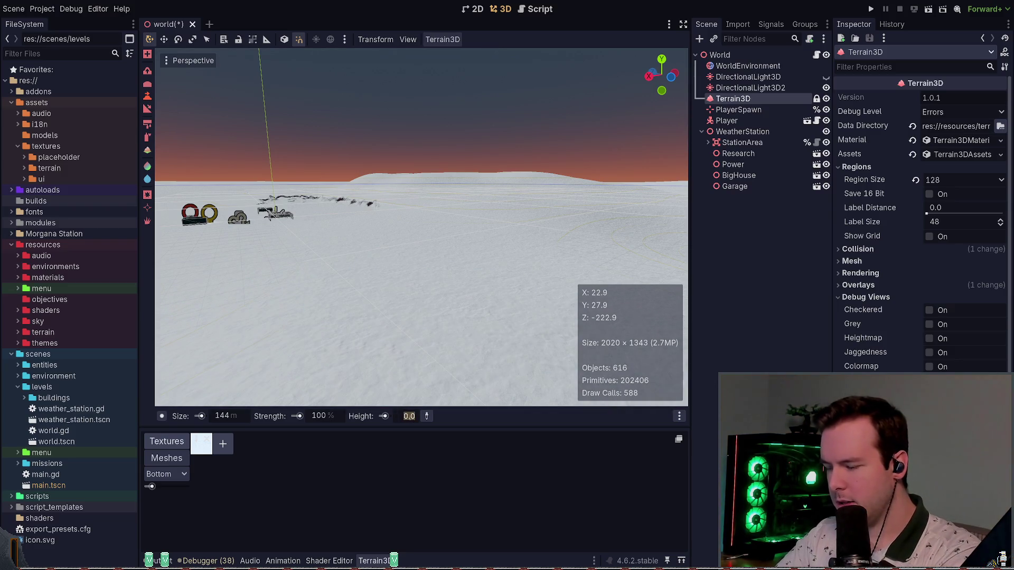
text(0.6)
text(0.5)
key(Return)
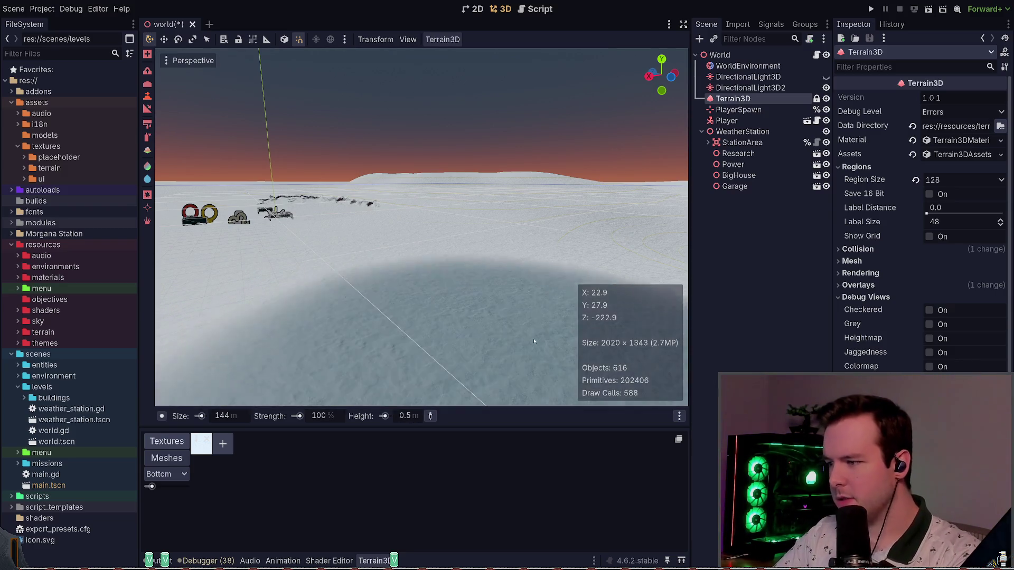
click(417, 416)
text(1.0)
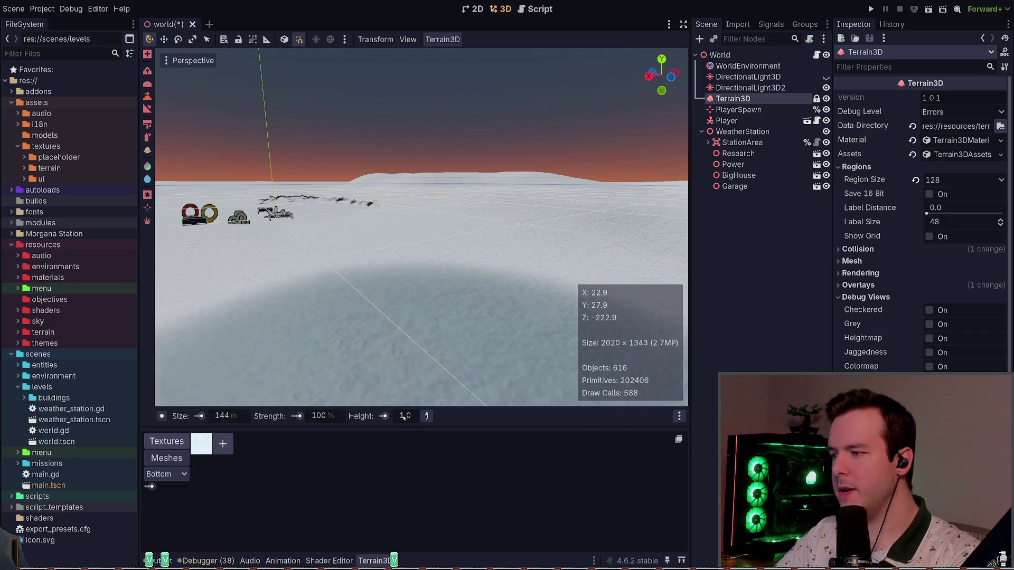
drag(299, 417, 280, 417)
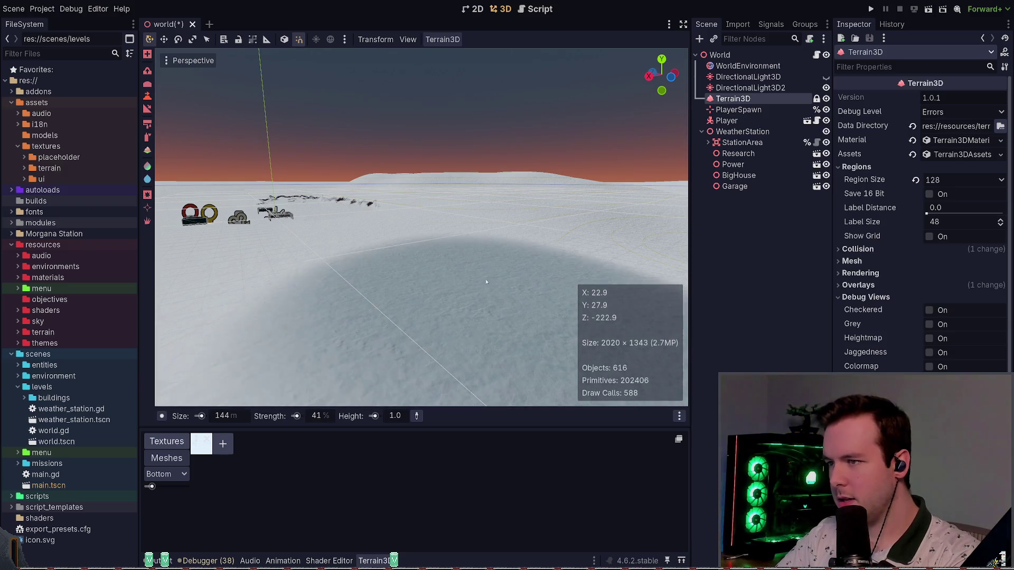
scroll(496, 255, up, 3)
scroll(497, 255, up, 5)
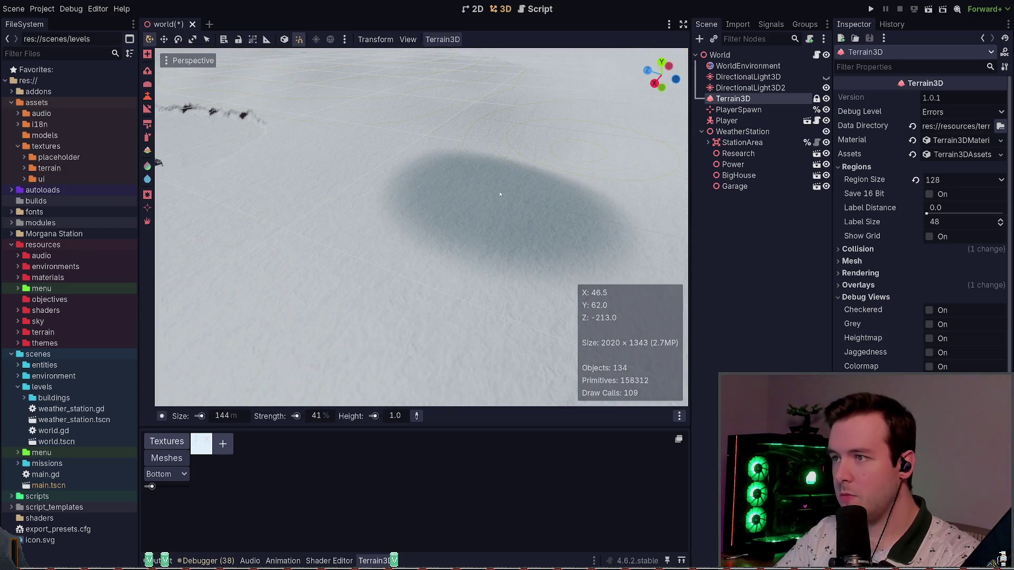
Sculpt raised ridges toward the upper-left of the terrain, then switch to the slope tool
mouse_move(476, 272)
mouse_down()
mouse_move(373, 170)
mouse_move(453, 238)
mouse_move(422, 198)
mouse_up()
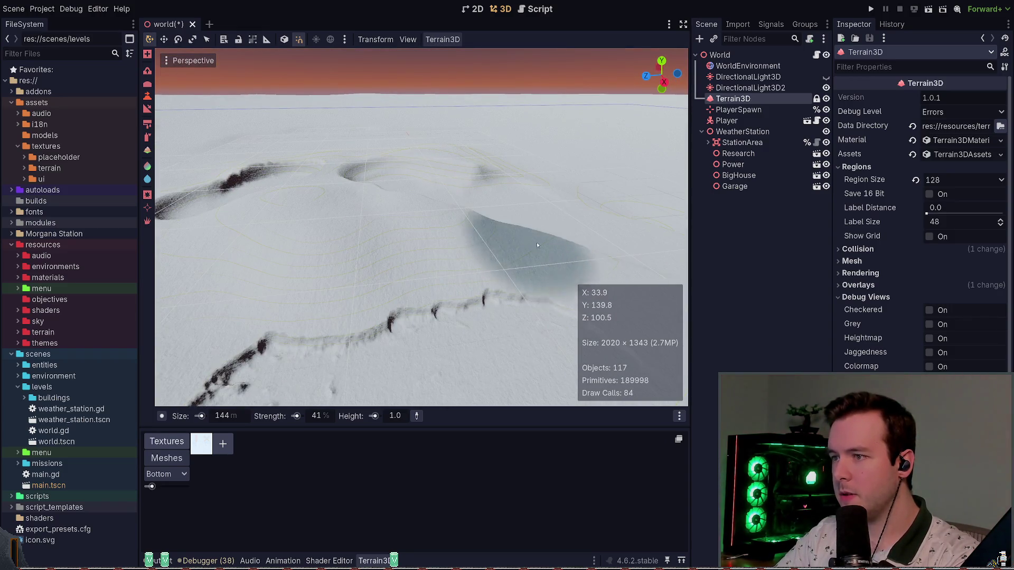
scroll(523, 242, down, 3)
mouse_move(568, 256)
mouse_down()
mouse_move(482, 226)
mouse_move(464, 245)
mouse_move(311, 207)
mouse_move(212, 231)
mouse_move(237, 211)
mouse_move(465, 181)
mouse_move(509, 214)
mouse_move(452, 186)
mouse_move(467, 184)
mouse_up()
mouse_move(566, 249)
mouse_down()
mouse_move(529, 221)
mouse_move(449, 212)
mouse_move(515, 283)
mouse_up()
key(s)
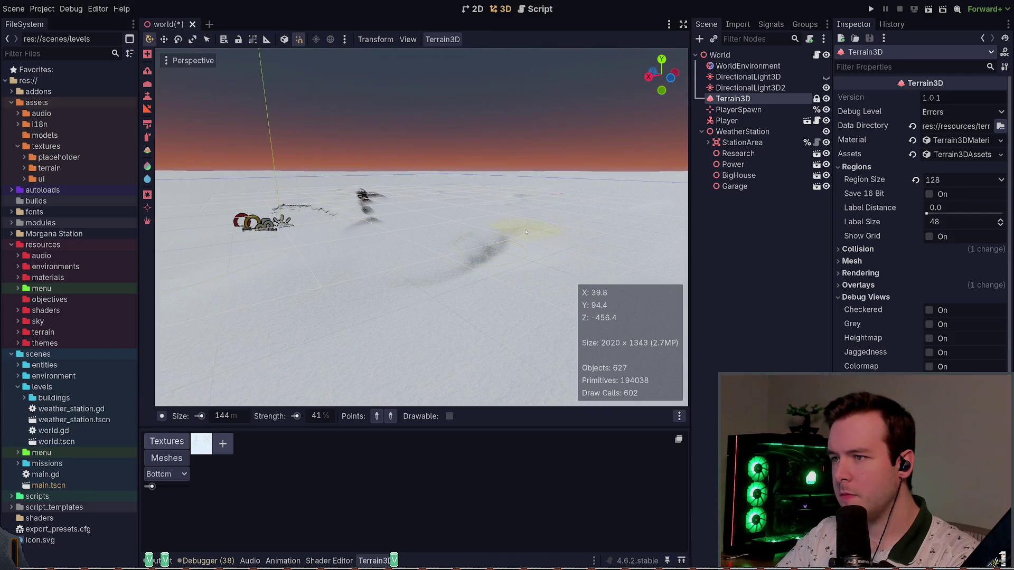
Orbit the view toward the buildings and switch to the roughness painting tool
mouse_move(475, 251)
mouse_down()
mouse_move(428, 291)
mouse_move(418, 246)
mouse_move(548, 282)
mouse_up()
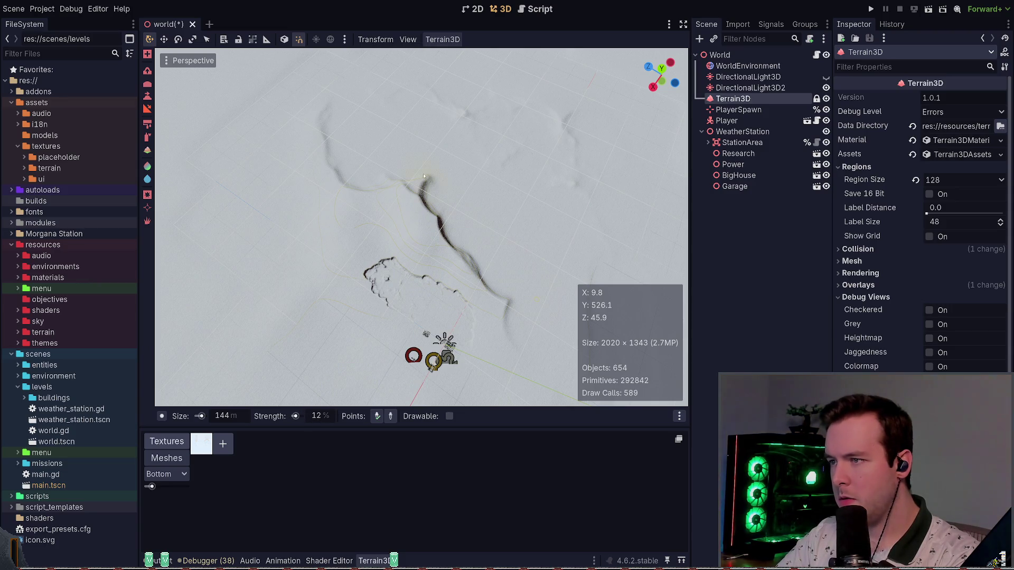
mouse_move(459, 252)
mouse_down()
mouse_move(502, 222)
mouse_move(550, 230)
mouse_move(539, 267)
mouse_move(514, 282)
mouse_move(516, 199)
mouse_up()
key(w)
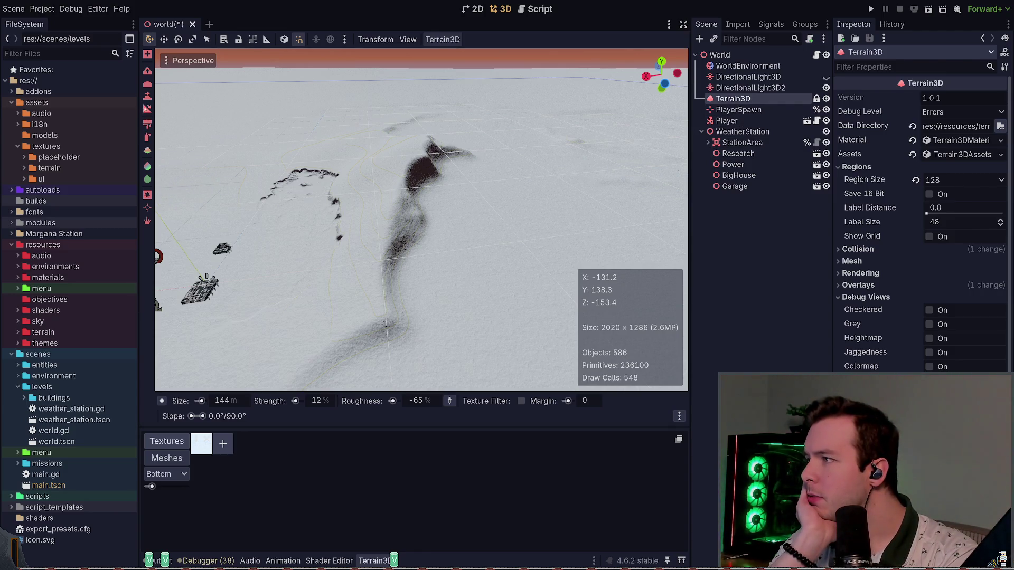
Select the Height tool, flatten the dark streak, and set the target height to 2.0
click(147, 108)
mouse_move(473, 155)
mouse_down()
mouse_move(417, 184)
mouse_move(433, 296)
mouse_move(381, 364)
mouse_move(504, 280)
mouse_move(397, 417)
mouse_up()
click(397, 417)
text(2)
key(Return)
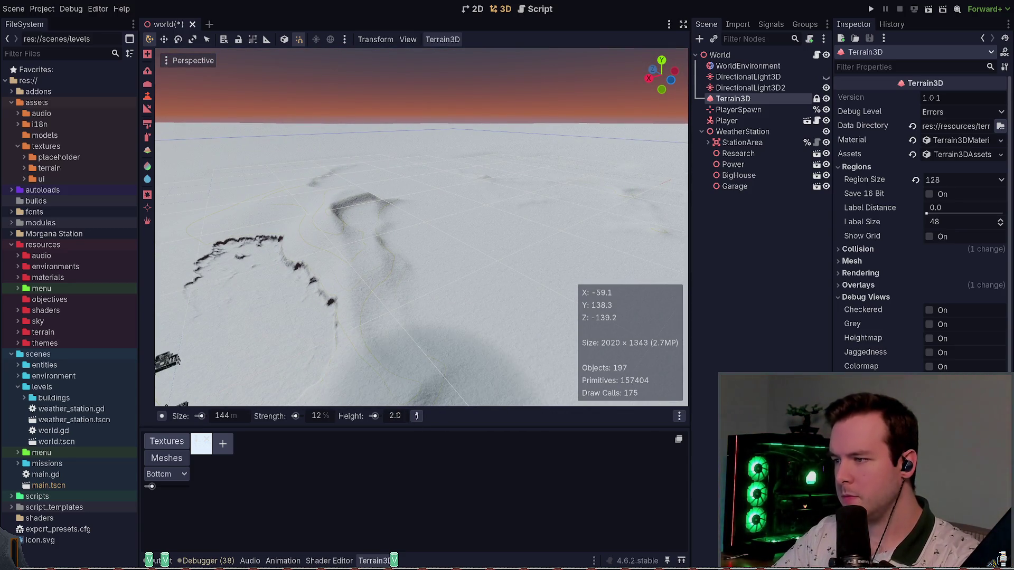
Paint along the ridge in the snow to raise and broaden it
mouse_move(422, 265)
mouse_down()
mouse_move(425, 231)
mouse_move(393, 207)
mouse_move(544, 231)
mouse_up()
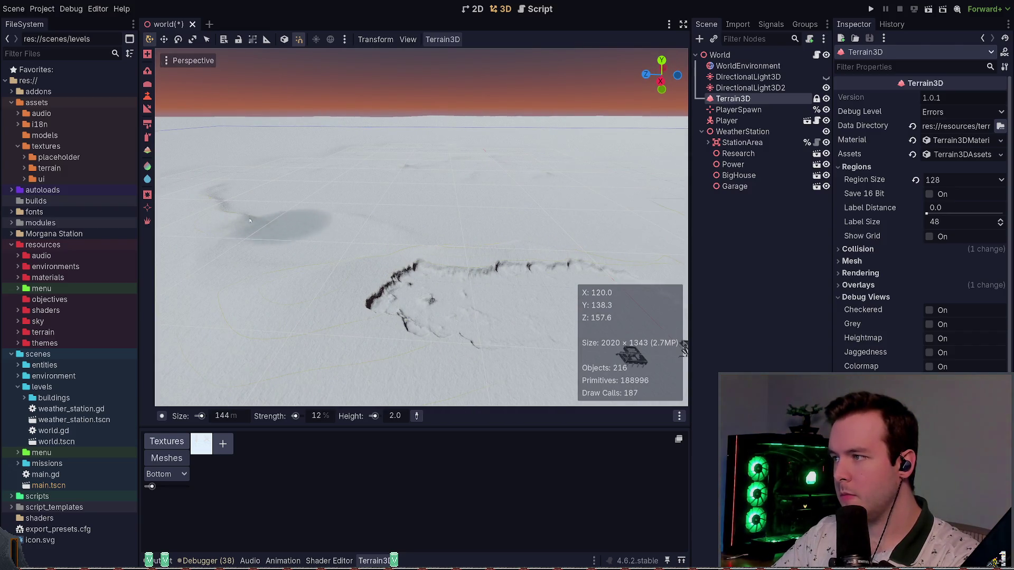
drag(350, 226, 485, 320)
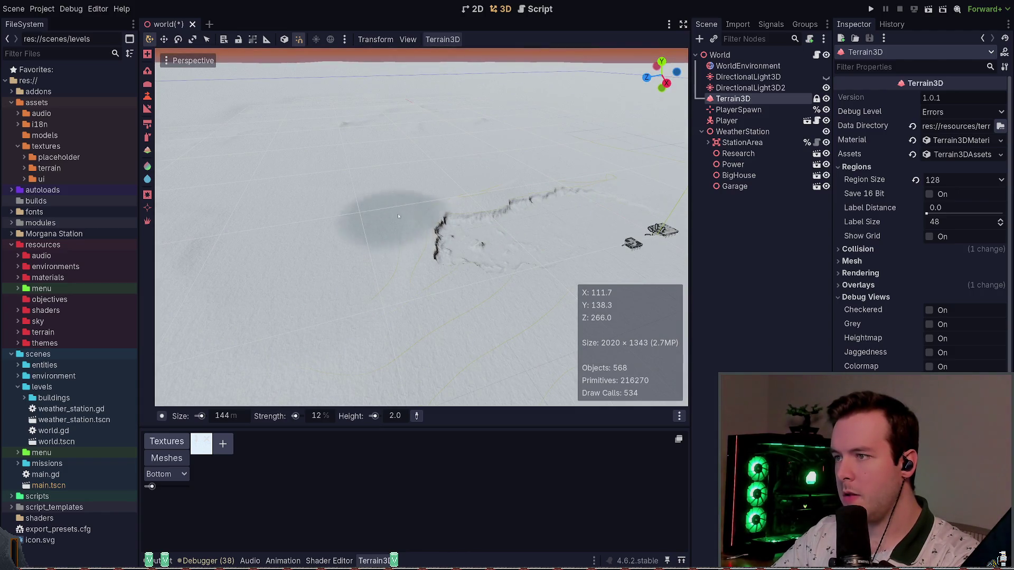
drag(430, 222, 509, 289)
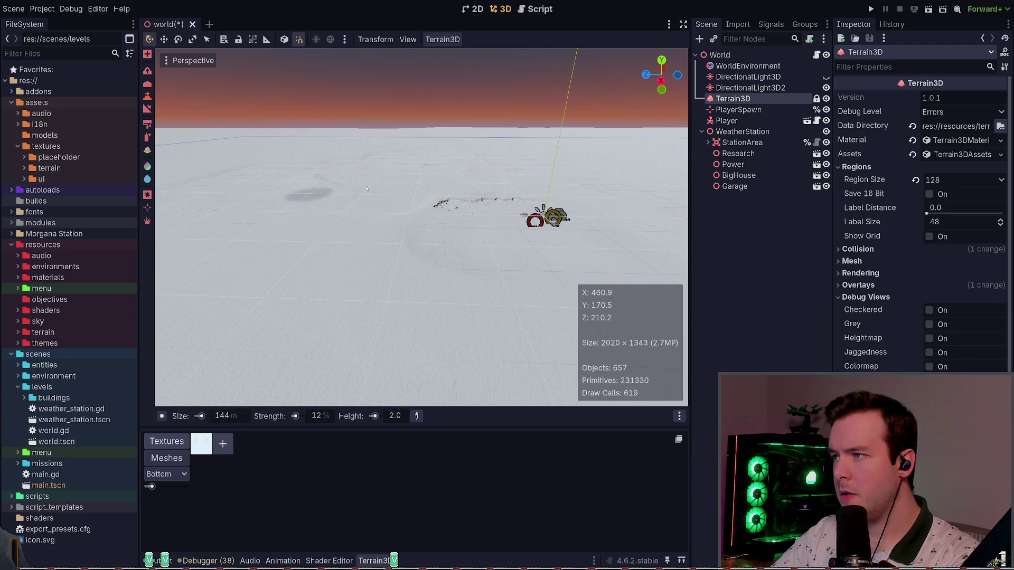
Orbit to a top-down view over the terrain and the player
mouse_move(453, 167)
mouse_down()
mouse_move(457, 101)
mouse_move(560, 150)
mouse_up()
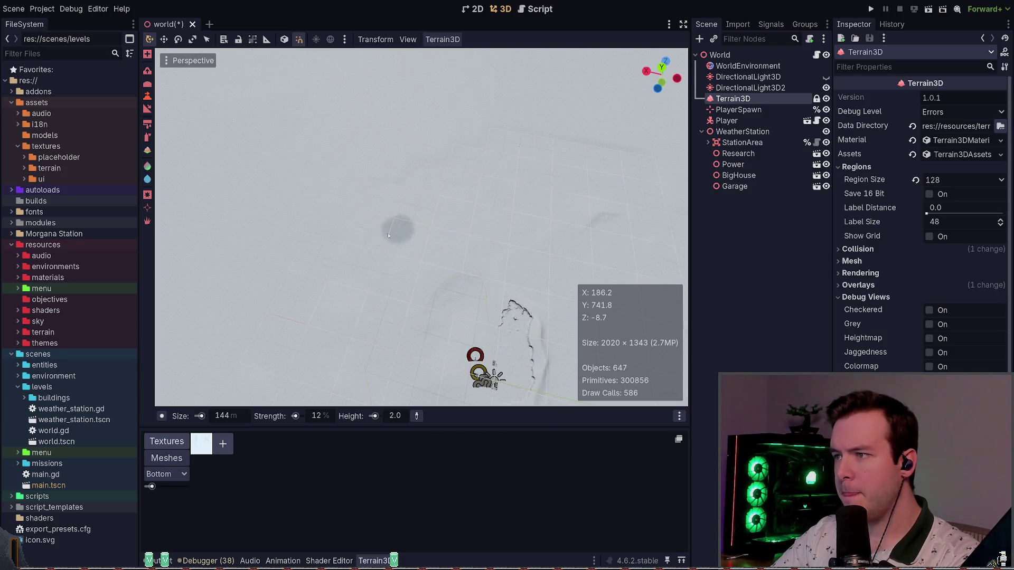
mouse_move(379, 244)
mouse_down()
mouse_move(552, 292)
mouse_move(526, 262)
mouse_move(437, 259)
mouse_up()
drag(396, 215, 451, 225)
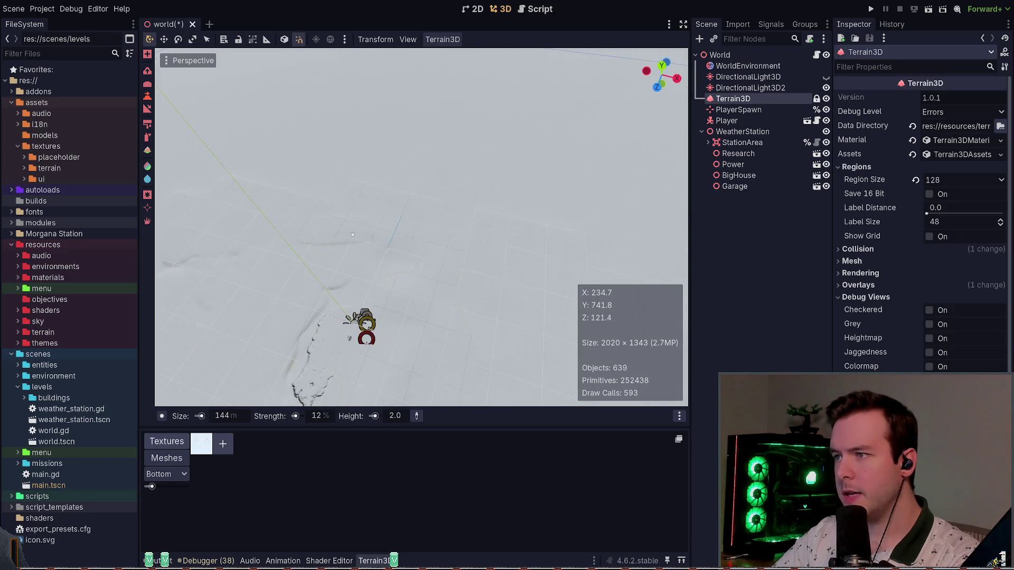
drag(284, 188, 419, 238)
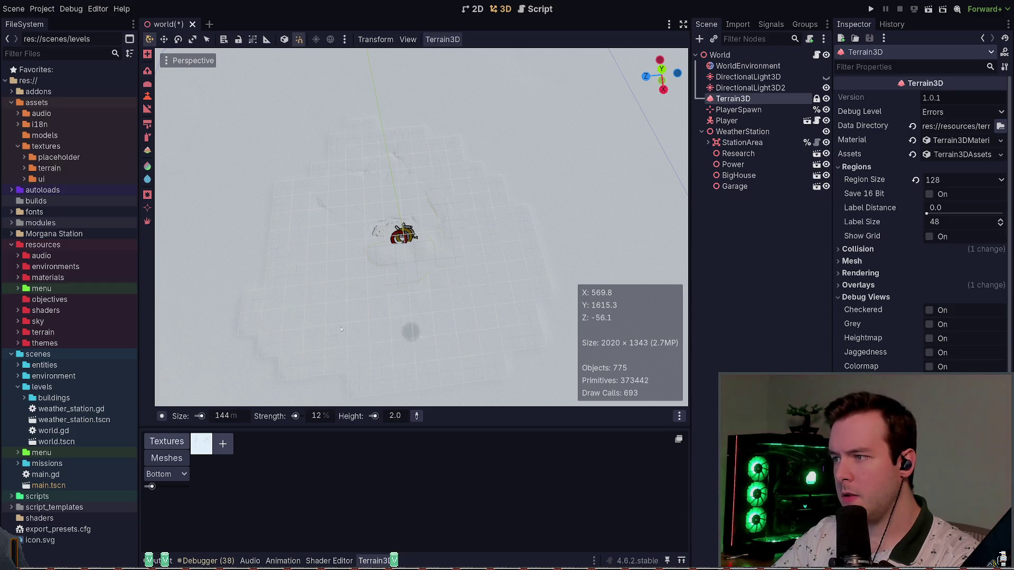
drag(304, 226, 329, 190)
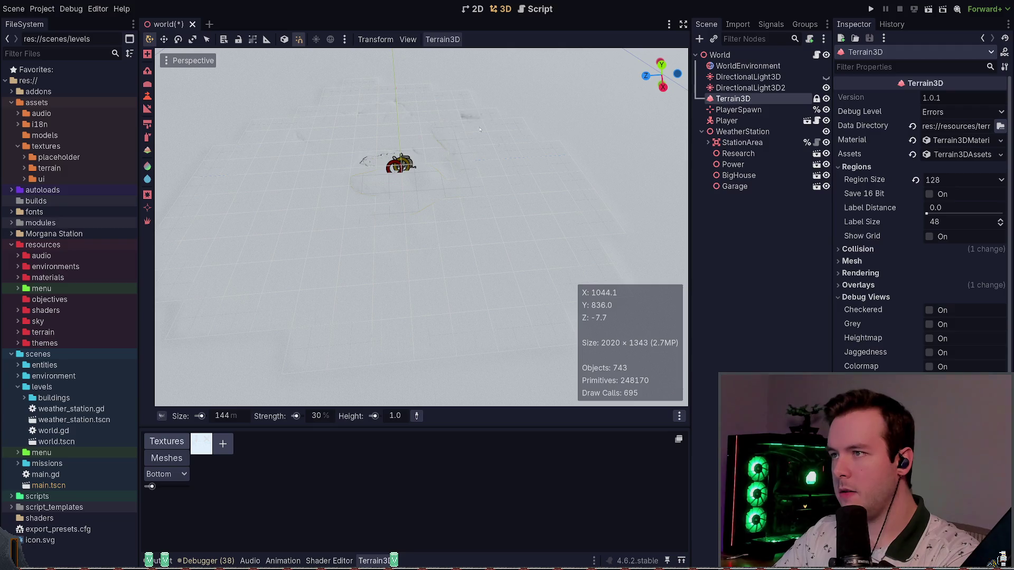
Orbit and tilt the camera down over the flat snowfield toward the station
mouse_move(488, 310)
mouse_down()
mouse_move(465, 280)
mouse_move(517, 285)
mouse_up()
mouse_move(521, 232)
mouse_down()
mouse_move(502, 248)
mouse_move(513, 232)
mouse_move(517, 276)
mouse_move(497, 277)
mouse_move(515, 293)
mouse_move(516, 302)
mouse_move(507, 287)
mouse_move(510, 343)
mouse_move(585, 231)
mouse_move(592, 182)
mouse_up()
mouse_move(577, 239)
mouse_down()
mouse_move(484, 189)
mouse_move(507, 161)
mouse_up()
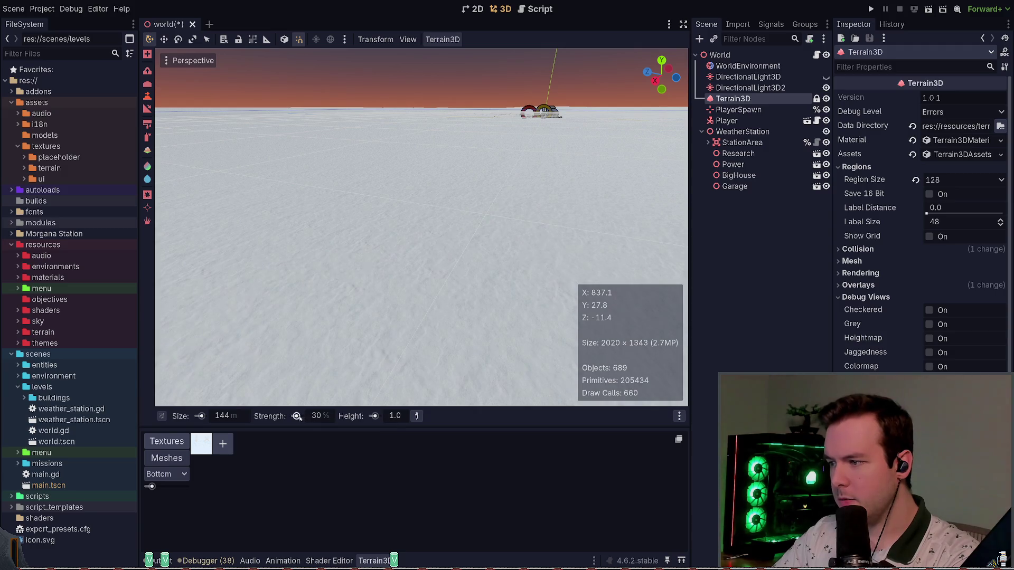
Increase the brush strength to 61% and set the height to 2.0
drag(299, 417, 324, 417)
scroll(344, 369, up, 2)
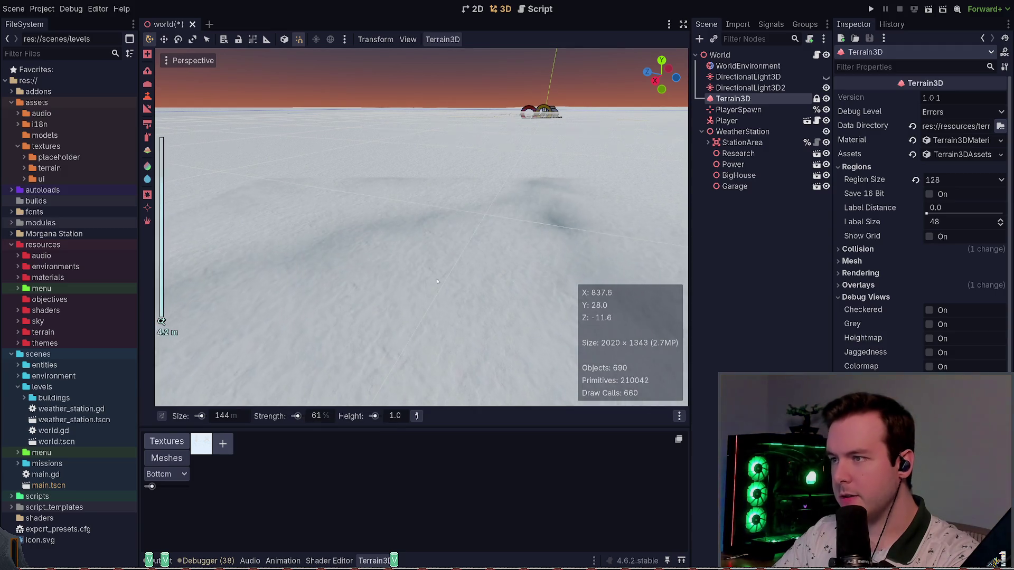
click(391, 416)
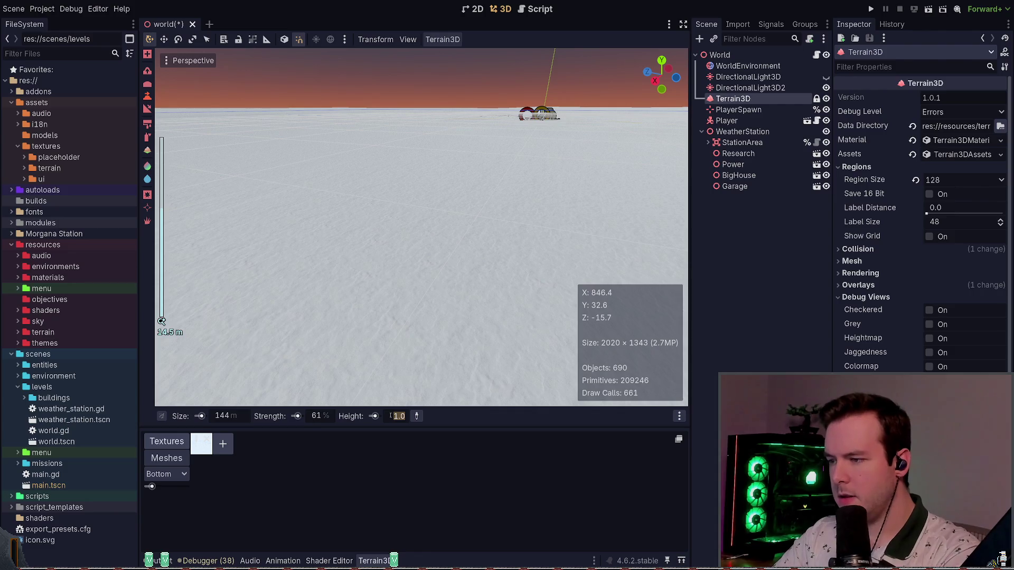
text(2)
key(Return)
scroll(370, 237, down, 3)
scroll(627, 100, down, 10)
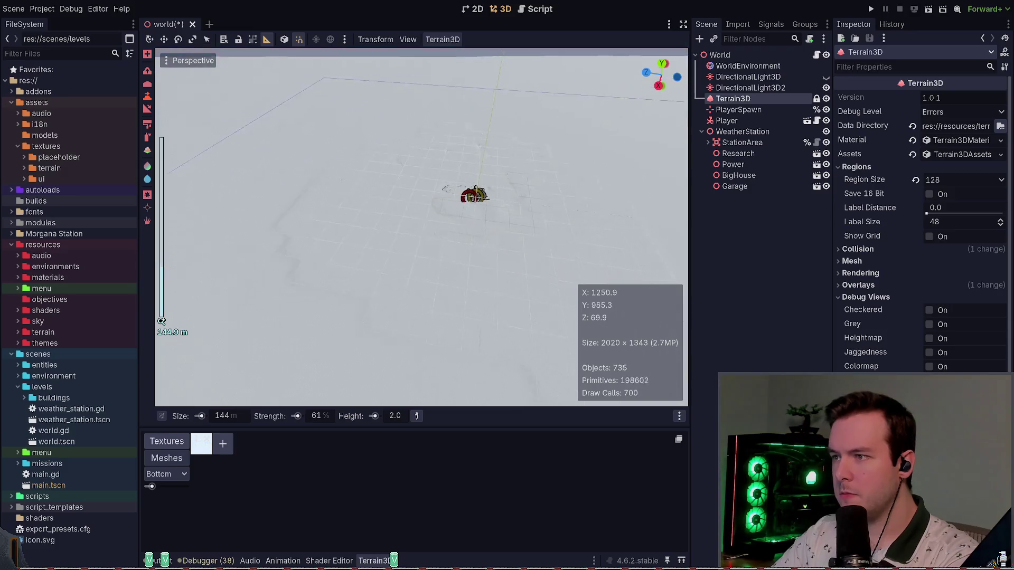
scroll(362, 230, up, 10)
scroll(509, 287, up, 5)
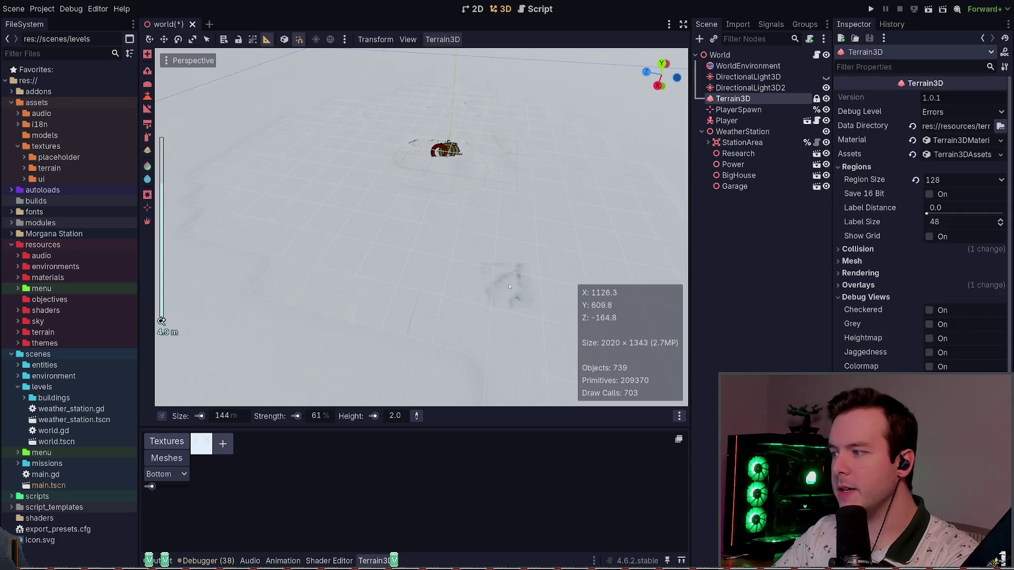
Switch from roughness painting back to the Height sculpt tool and orbit to a level view
key(w)
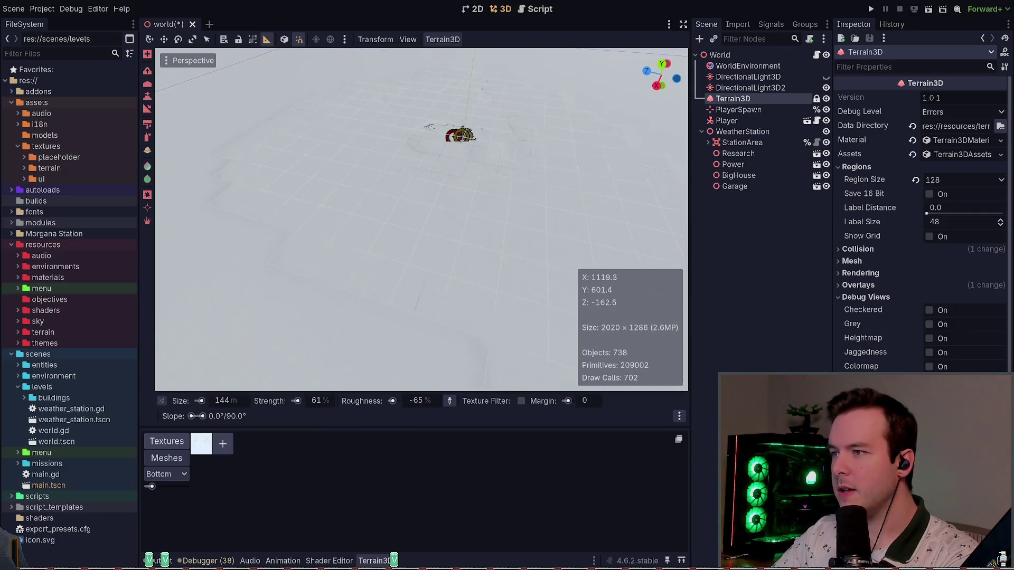
scroll(508, 282, down, 5)
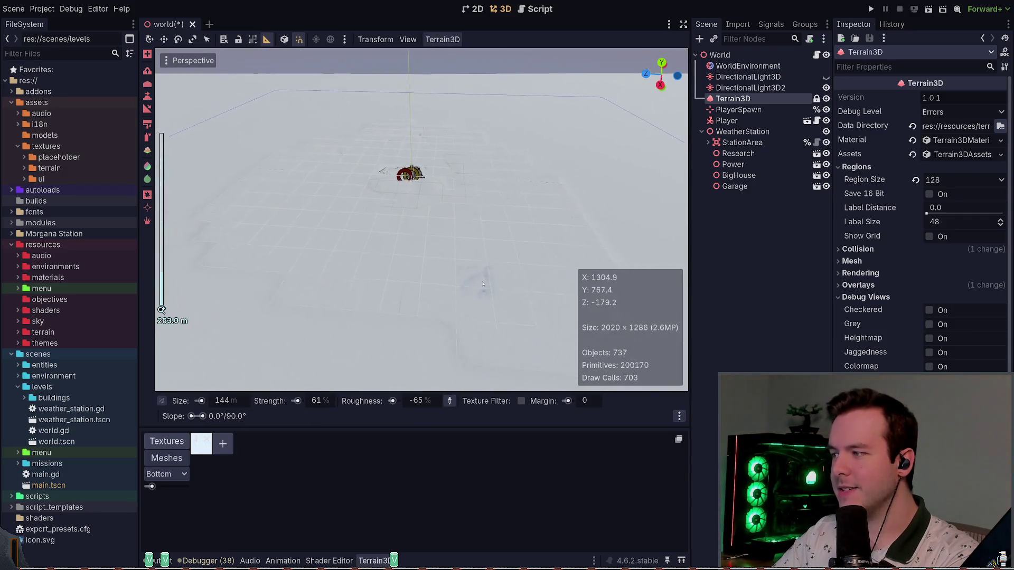
scroll(421, 219, up, 3)
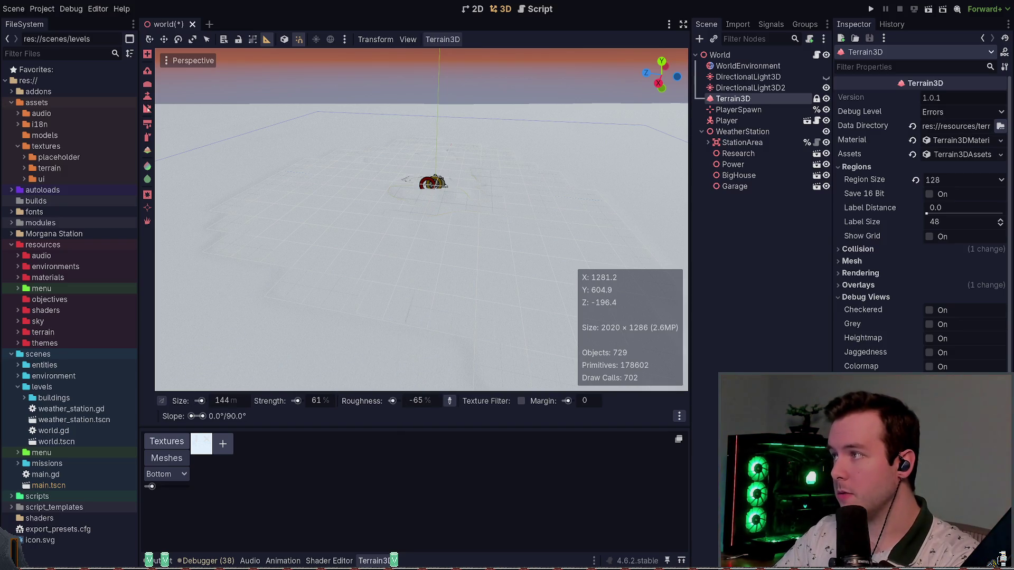
click(146, 100)
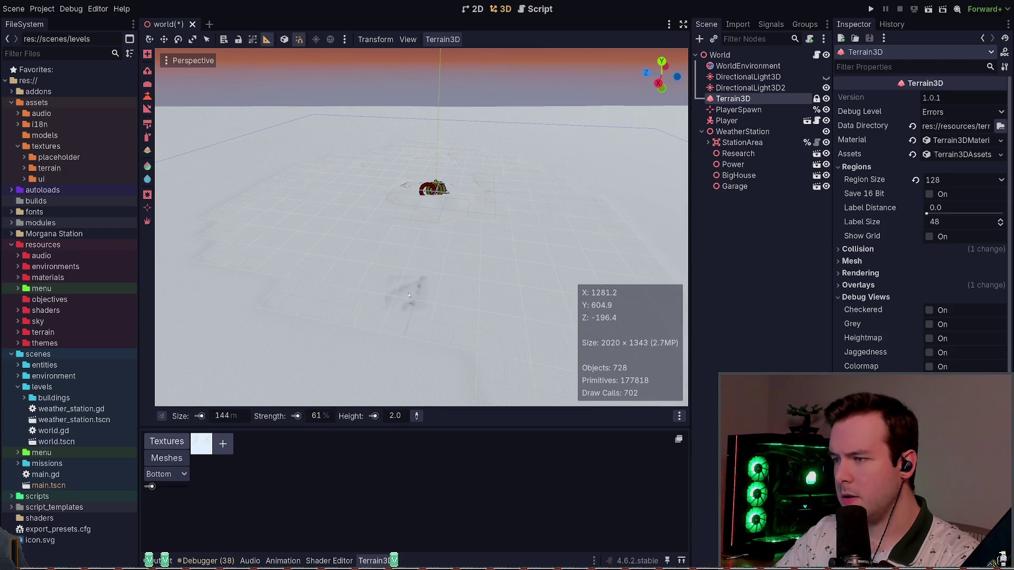
scroll(489, 296, up, 3)
mouse_move(531, 227)
mouse_down()
mouse_move(531, 290)
mouse_move(499, 265)
mouse_up()
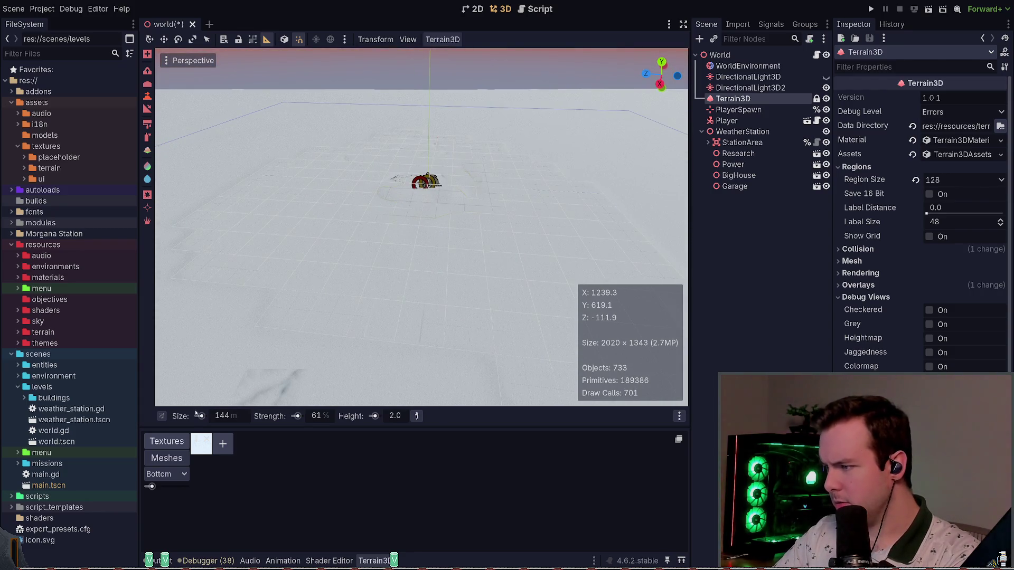
mouse_move(386, 317)
mouse_down()
mouse_move(417, 264)
mouse_move(374, 257)
mouse_up()
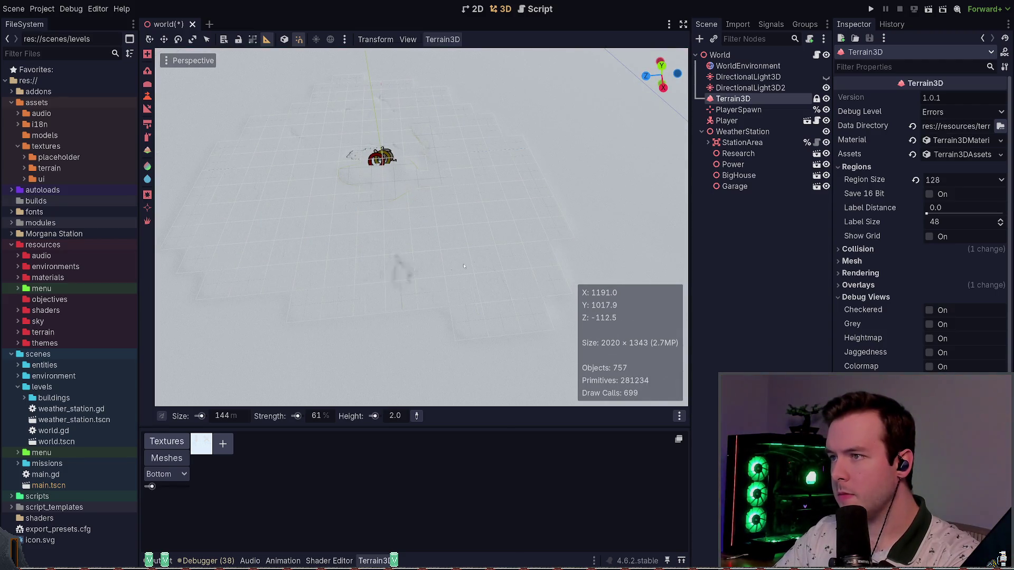
key(KP_3)
mouse_move(401, 254)
mouse_down()
mouse_move(417, 248)
mouse_move(434, 295)
mouse_move(449, 221)
mouse_move(380, 217)
mouse_move(618, 227)
mouse_move(549, 254)
mouse_move(494, 248)
mouse_up()
mouse_move(495, 188)
mouse_down()
mouse_move(423, 190)
mouse_move(436, 200)
mouse_up()
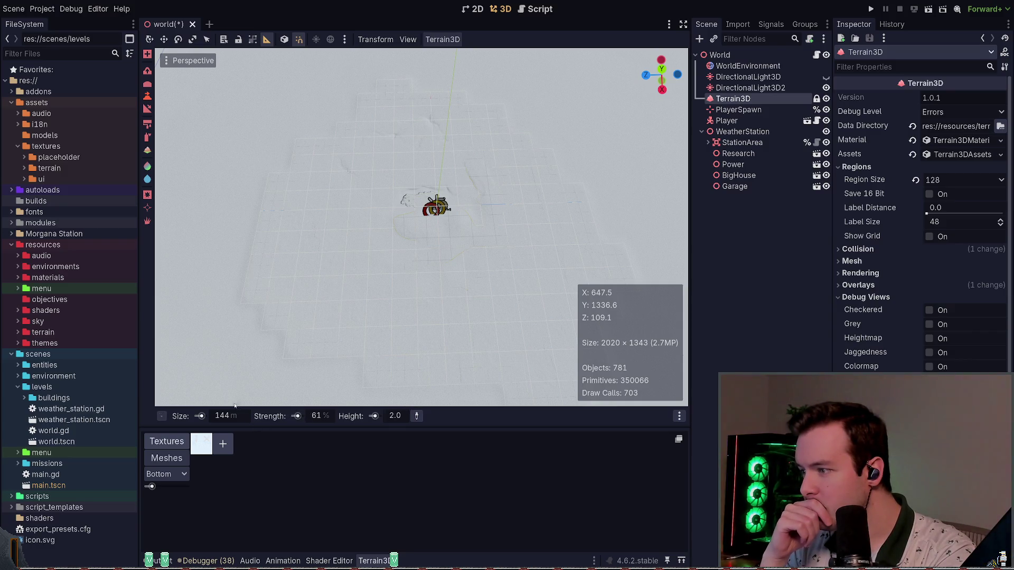
scroll(328, 298, up, 2)
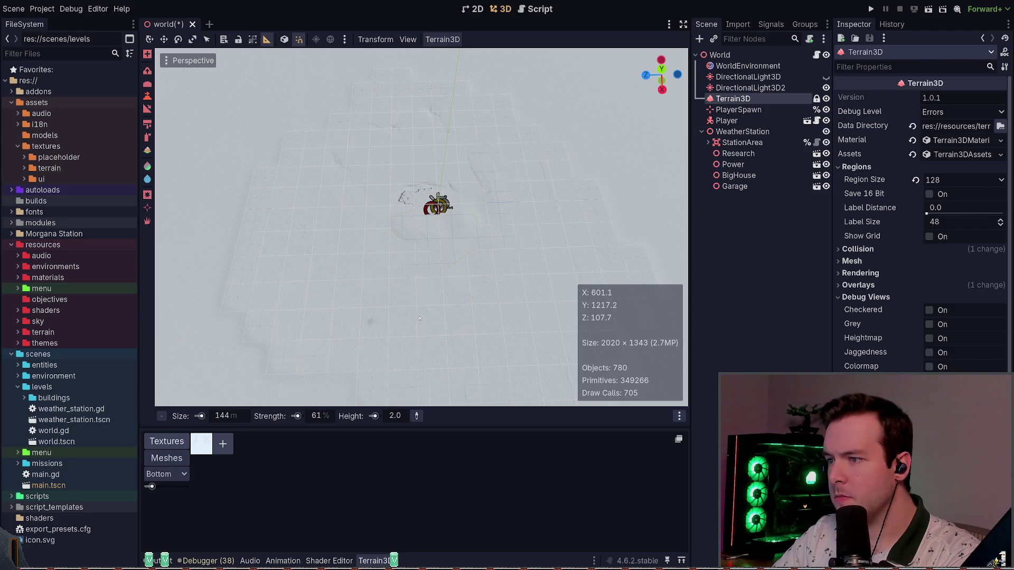
mouse_move(526, 376)
mouse_down()
mouse_move(589, 343)
mouse_move(588, 409)
mouse_move(589, 370)
mouse_up()
text(10)
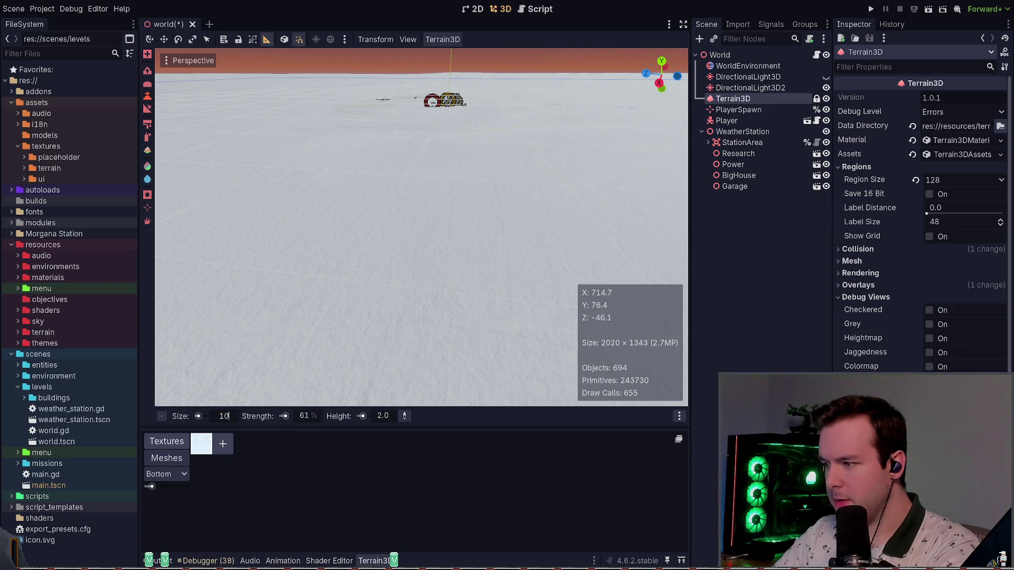
Apply a 10 m brush size and bring the camera down around the station area
key(Return)
mouse_move(407, 317)
mouse_down()
mouse_move(406, 385)
mouse_move(404, 285)
mouse_move(317, 378)
mouse_up()
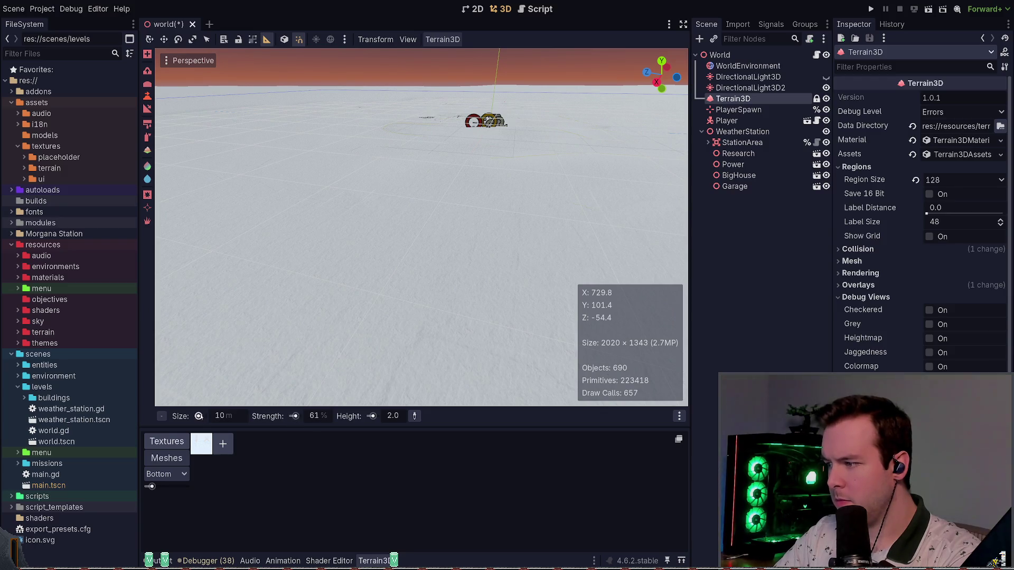
drag(419, 335, 419, 332)
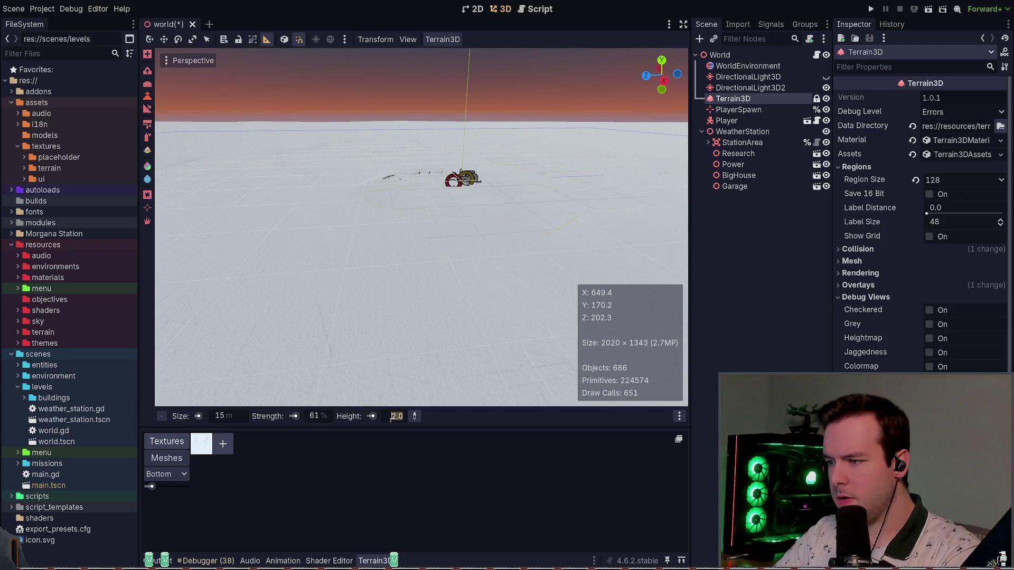
drag(443, 330, 410, 404)
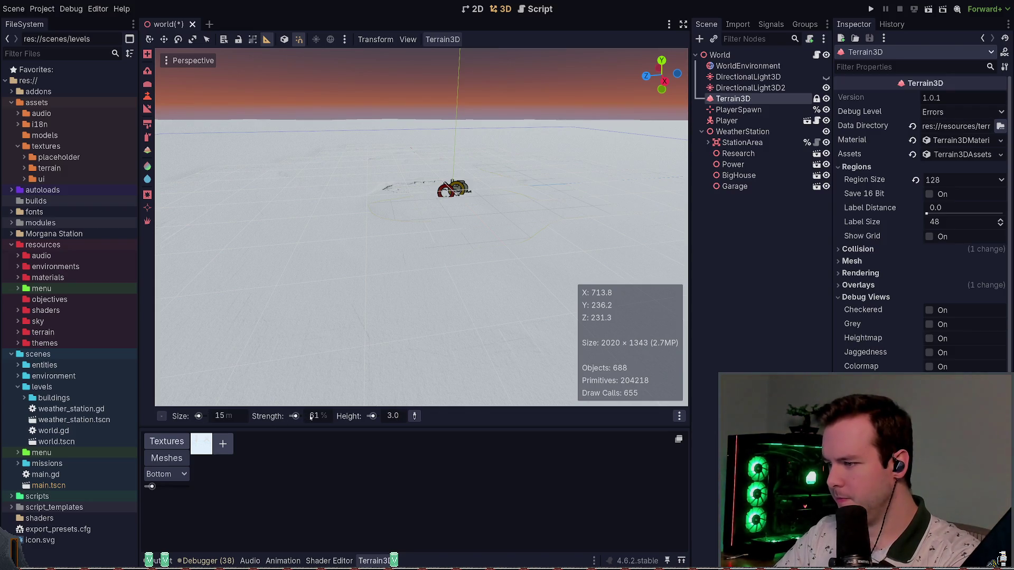
mouse_move(425, 298)
mouse_down()
mouse_move(425, 327)
mouse_move(425, 306)
mouse_up()
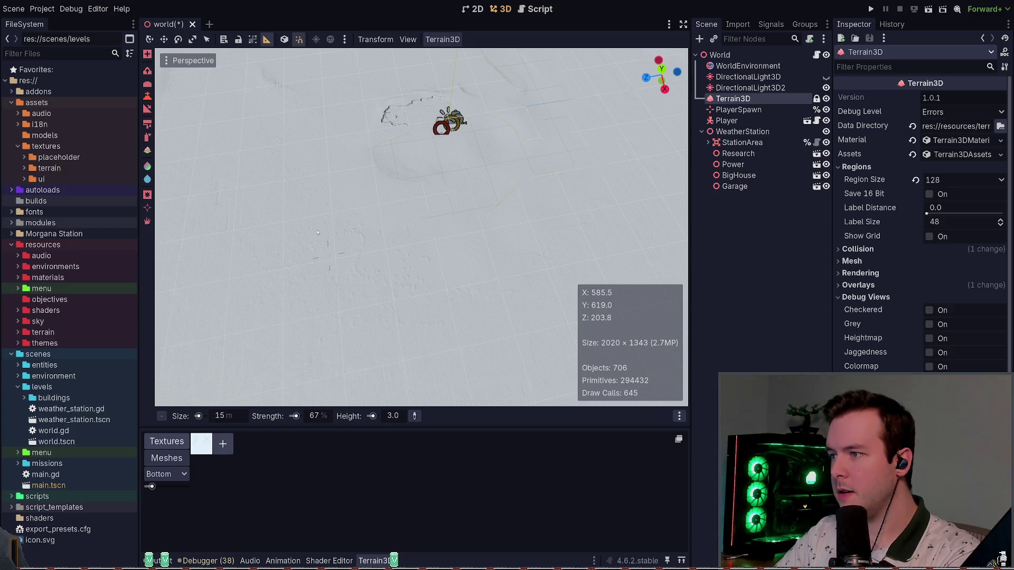
mouse_move(434, 291)
mouse_down()
mouse_move(434, 258)
mouse_move(434, 317)
mouse_move(444, 321)
mouse_move(433, 325)
mouse_up()
Fly the camera back from the station and set the brush size to 50 m
key(q)
key(e)
key(e)
key(s)
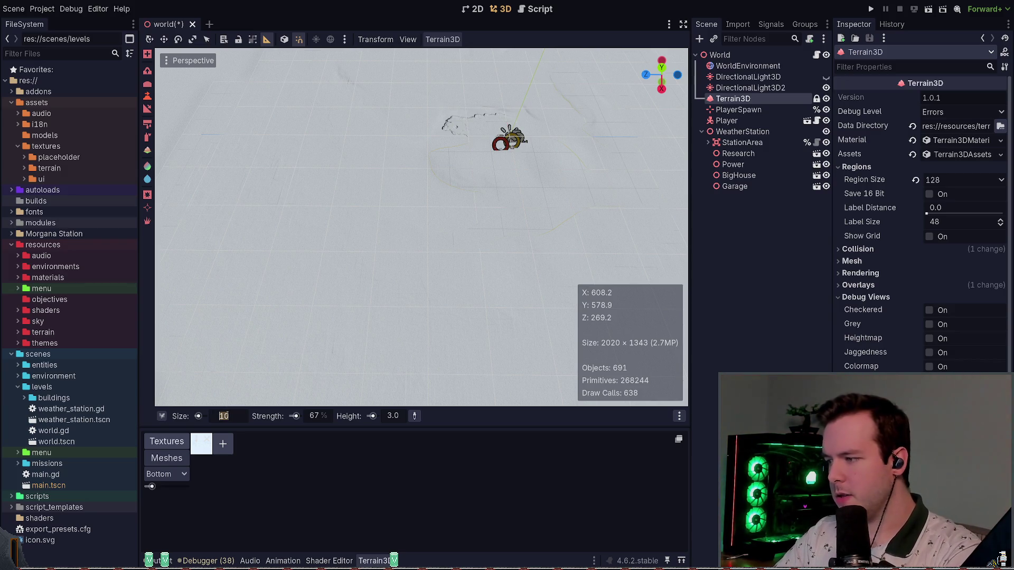
text(50)
key(Return)
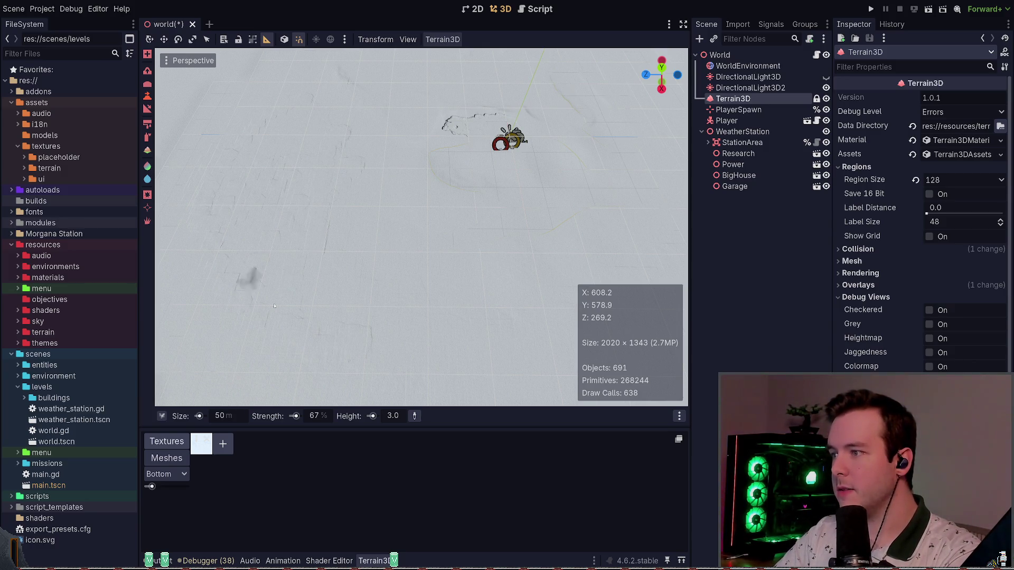
Enlarge the brush to 200 m and orbit around the sculpted mound near the station buildings
mouse_move(313, 286)
mouse_down()
mouse_move(429, 256)
mouse_move(478, 343)
mouse_move(484, 386)
mouse_up()
scroll(610, 58, down, 5)
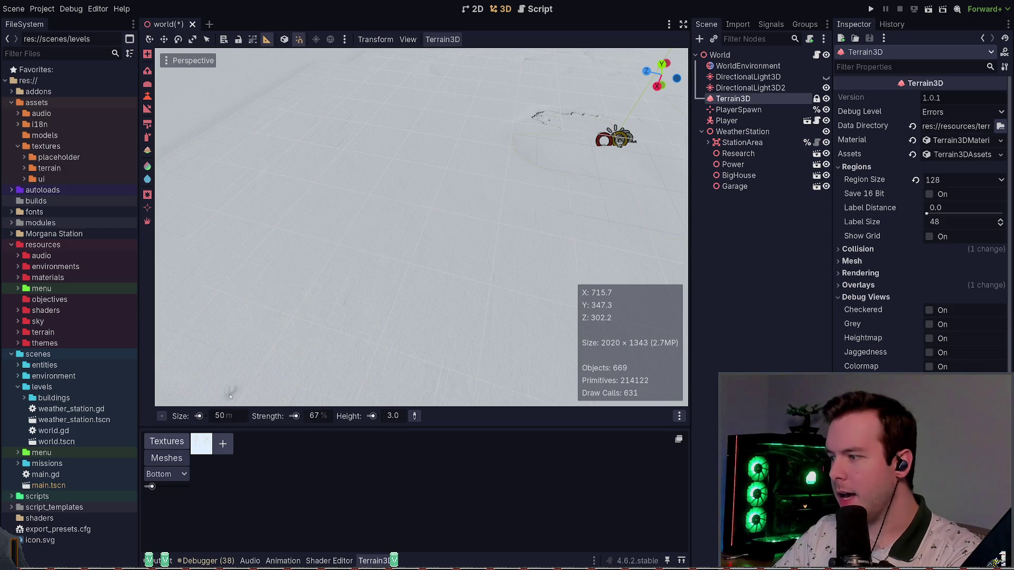
scroll(245, 385, up, 5)
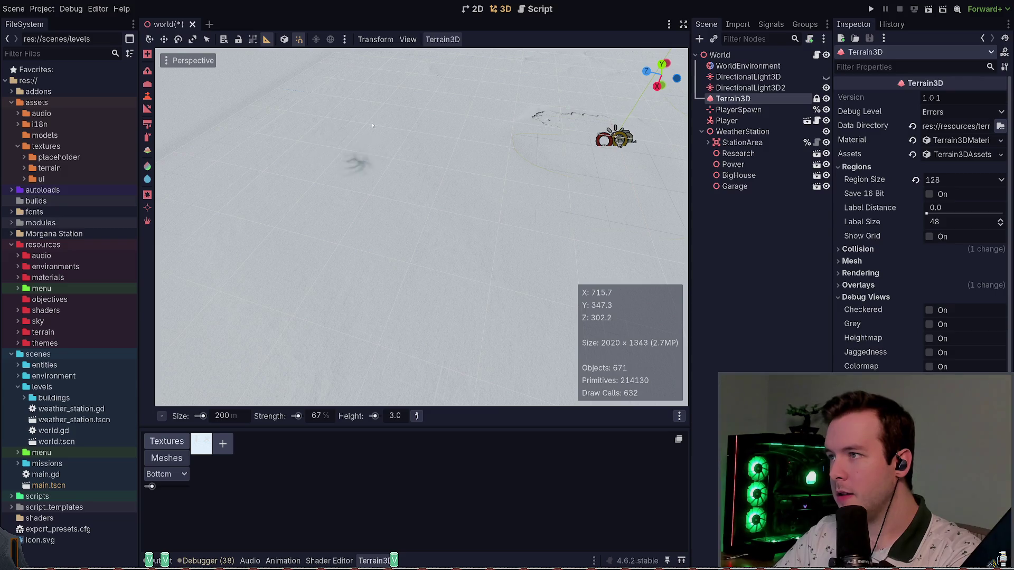
drag(404, 308, 296, 201)
mouse_move(590, 193)
mouse_down()
mouse_move(576, 196)
mouse_move(591, 193)
mouse_up()
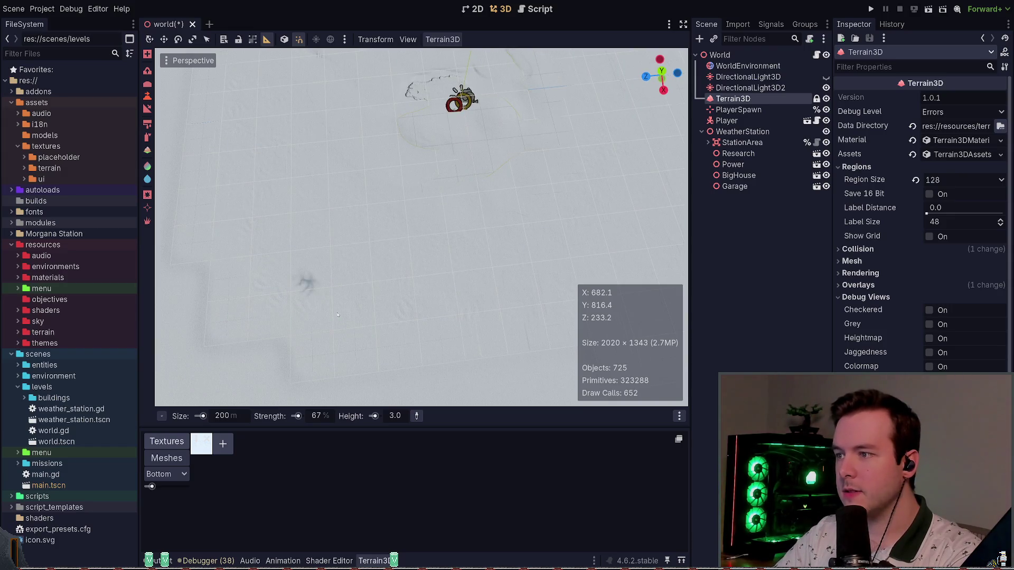
drag(428, 285, 465, 200)
drag(475, 317, 485, 277)
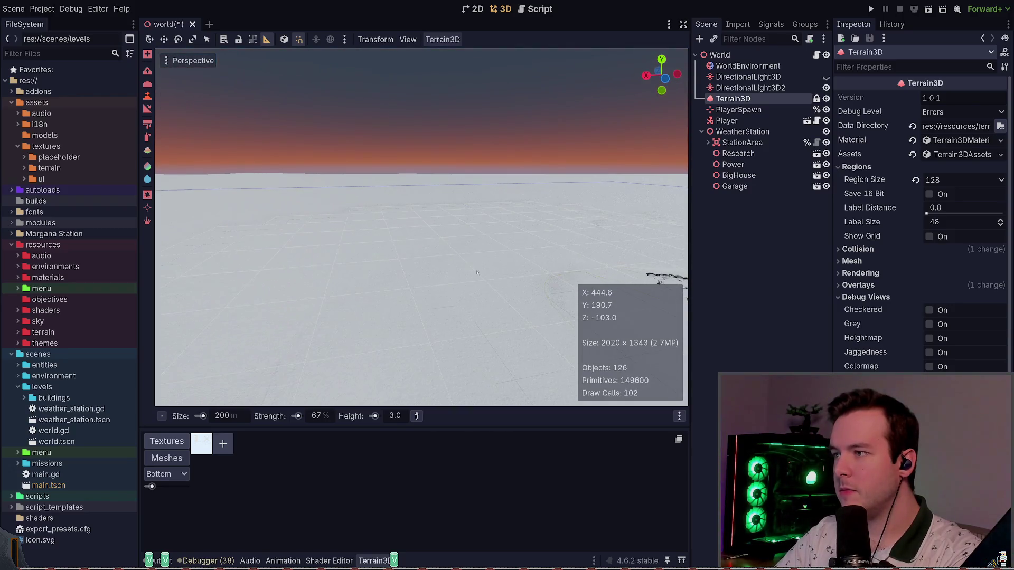
drag(331, 316, 341, 391)
scroll(421, 227, down, 6)
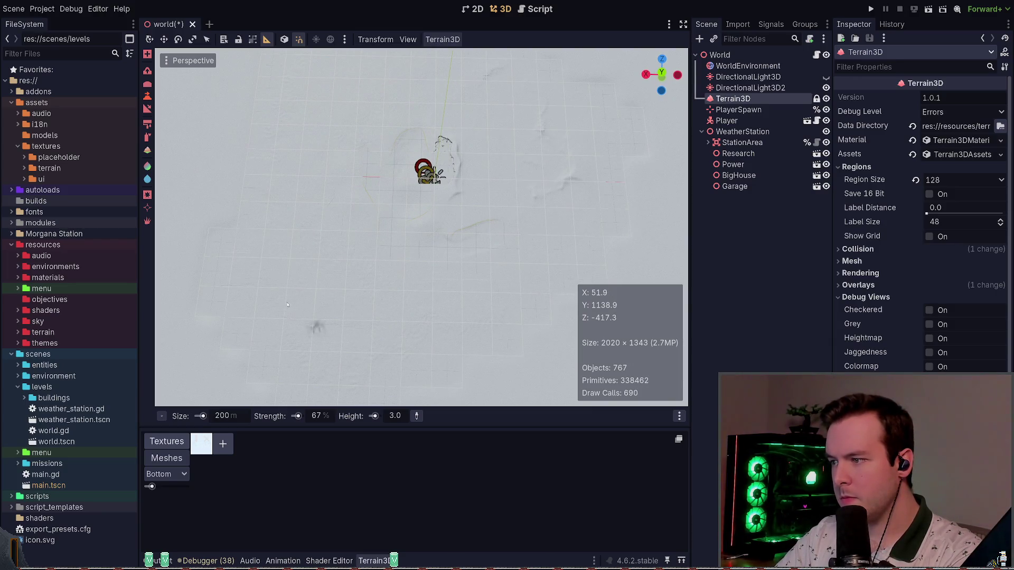
drag(578, 270, 568, 285)
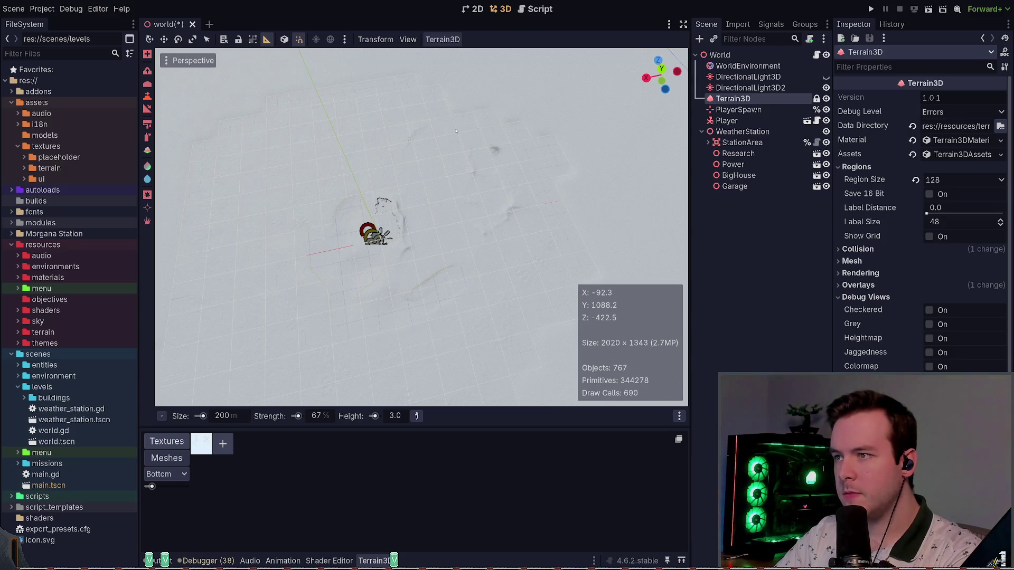
scroll(425, 145, up, 2)
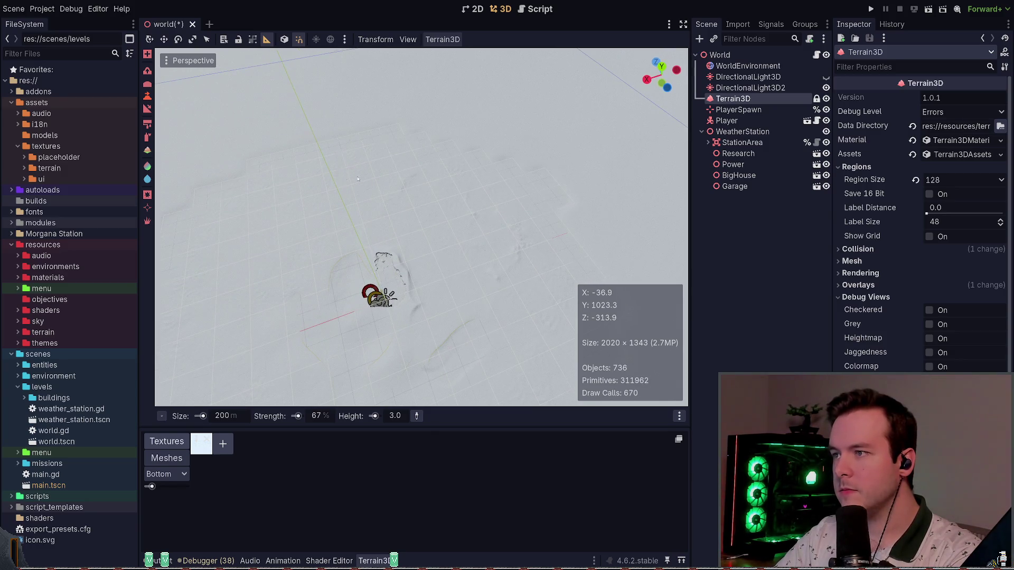
drag(358, 180, 380, 176)
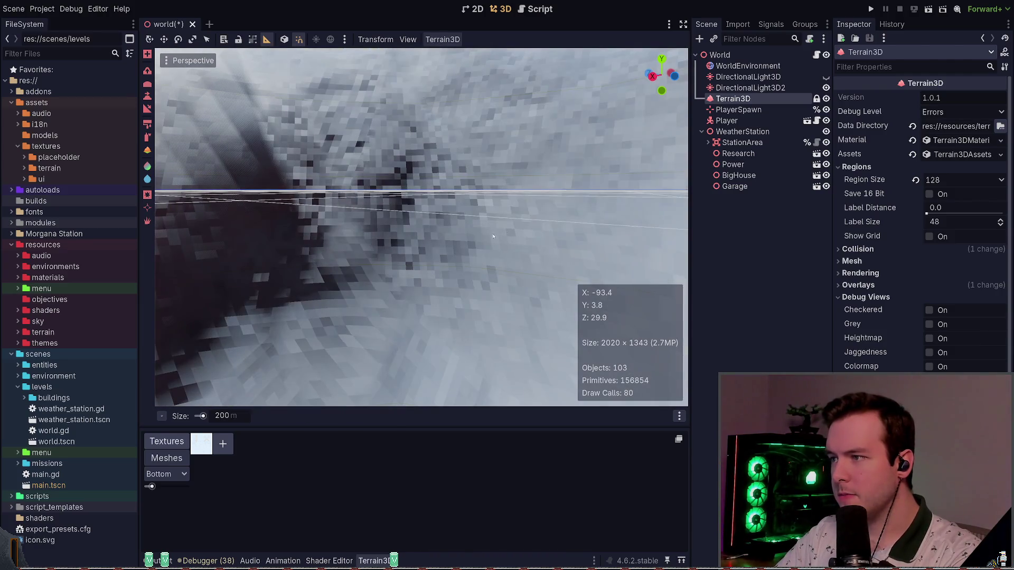
Save and run the game, walk forward across the snow, then stop and relaunch it
click(871, 9)
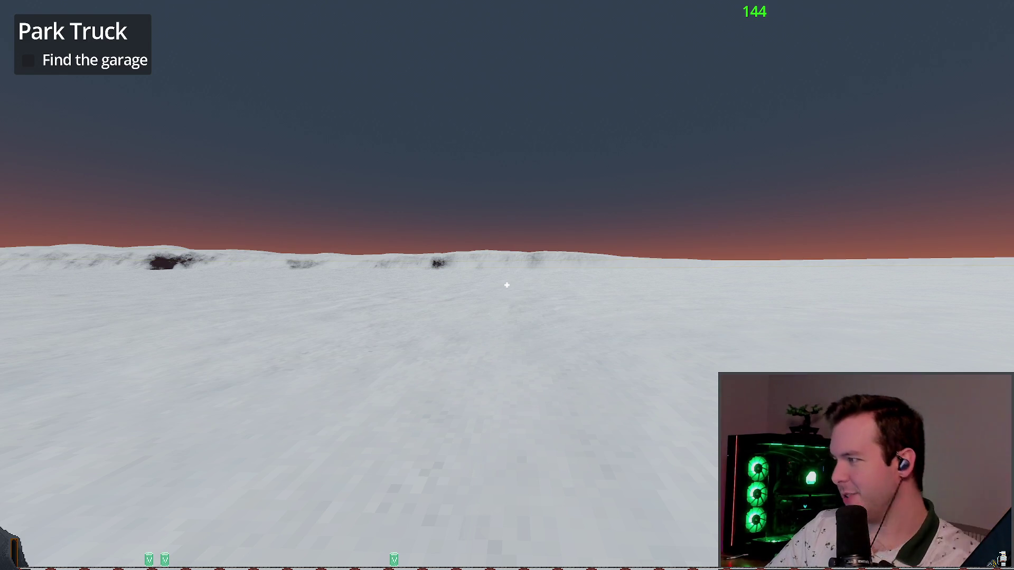
key(w)
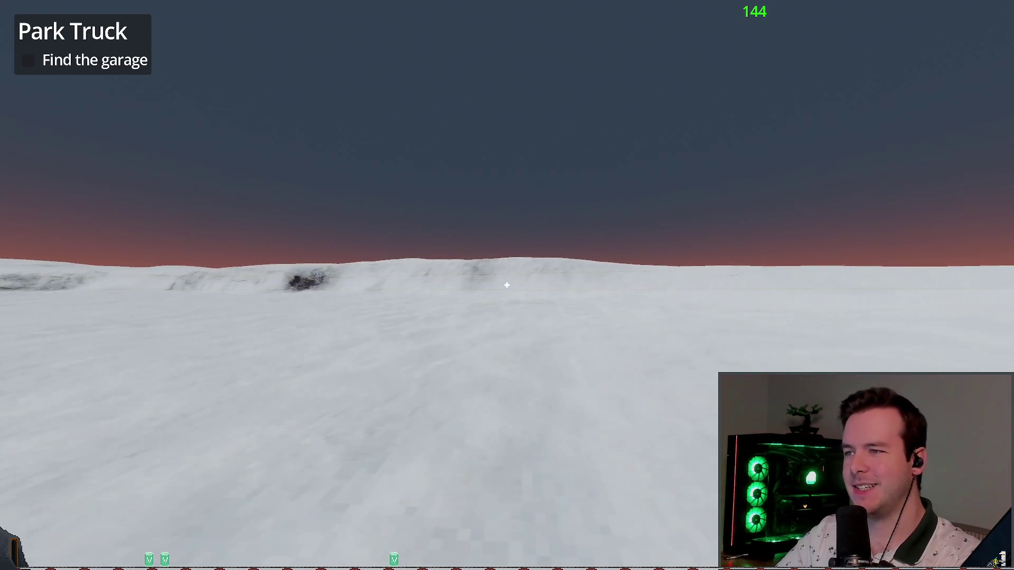
key(w)
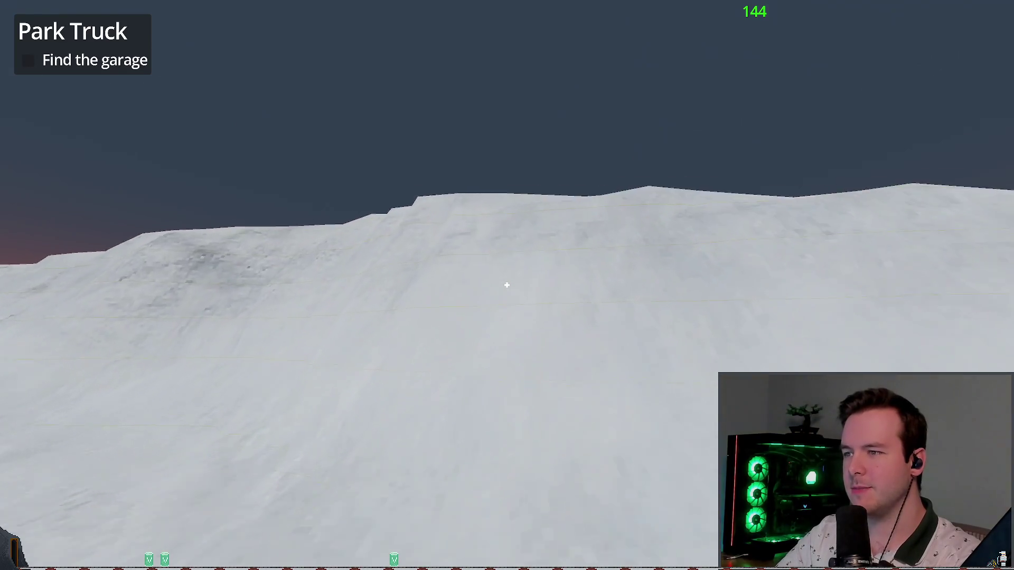
mouse_move(507, 286)
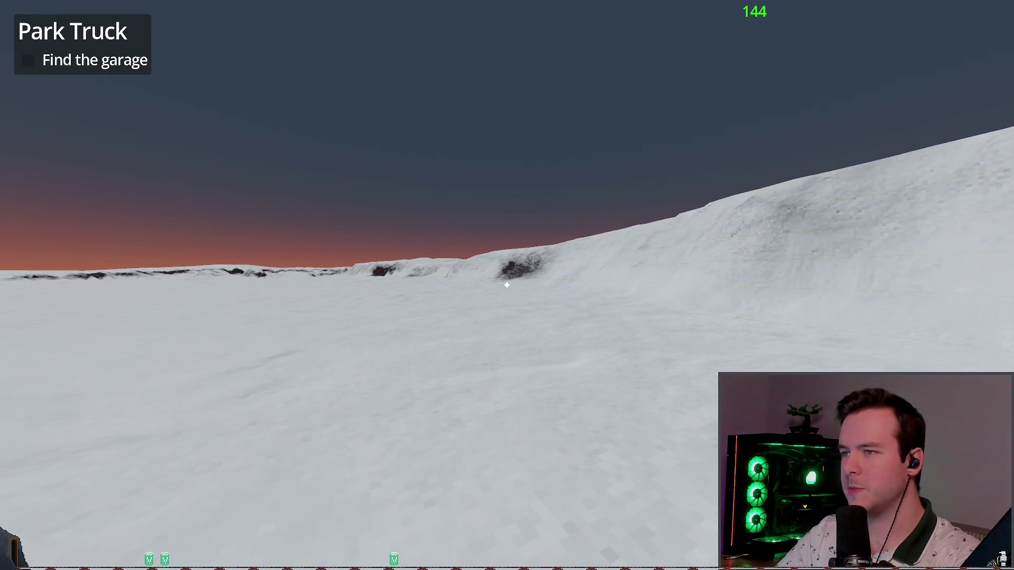
key(F8)
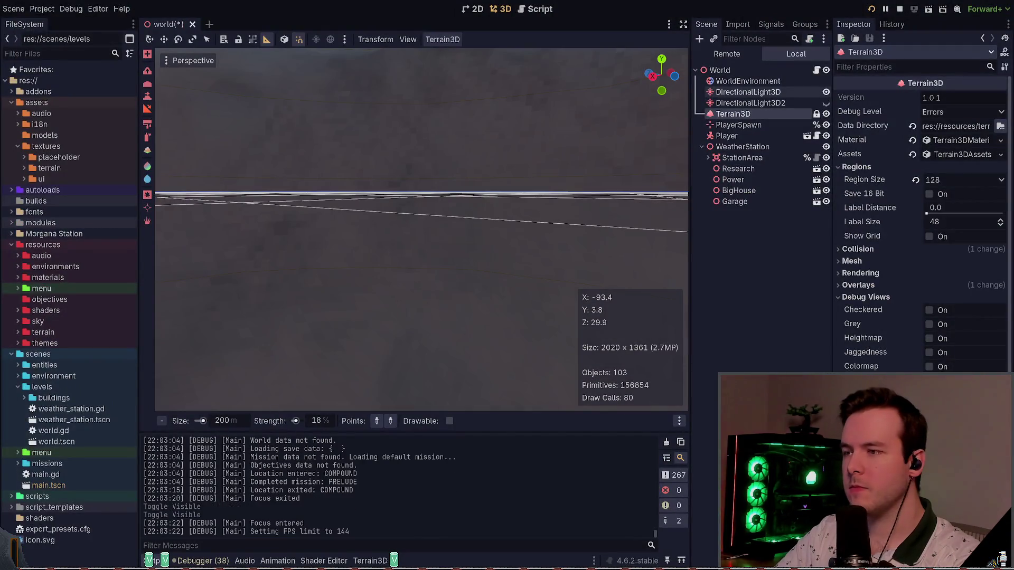
key(F5)
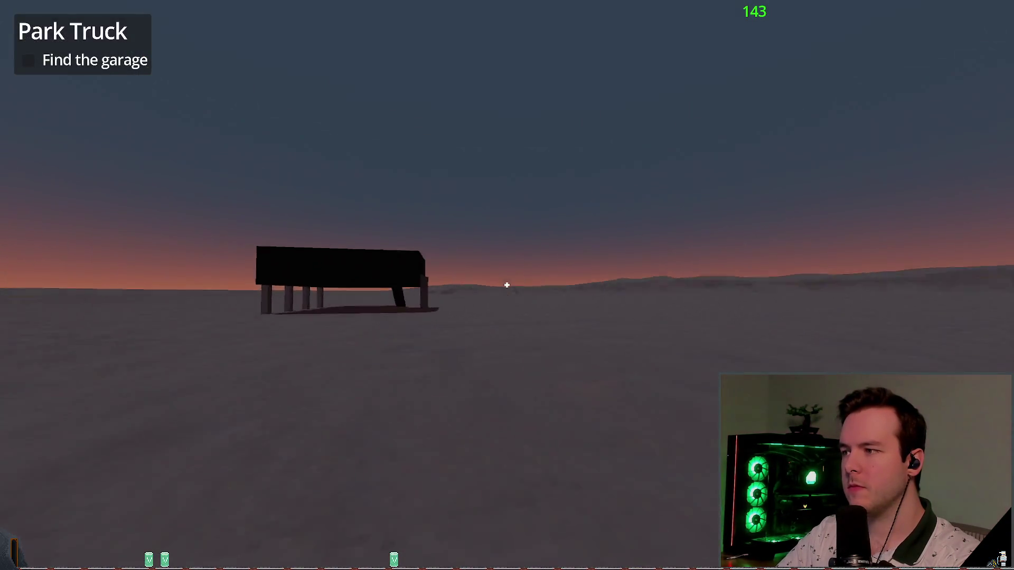
key(F8)
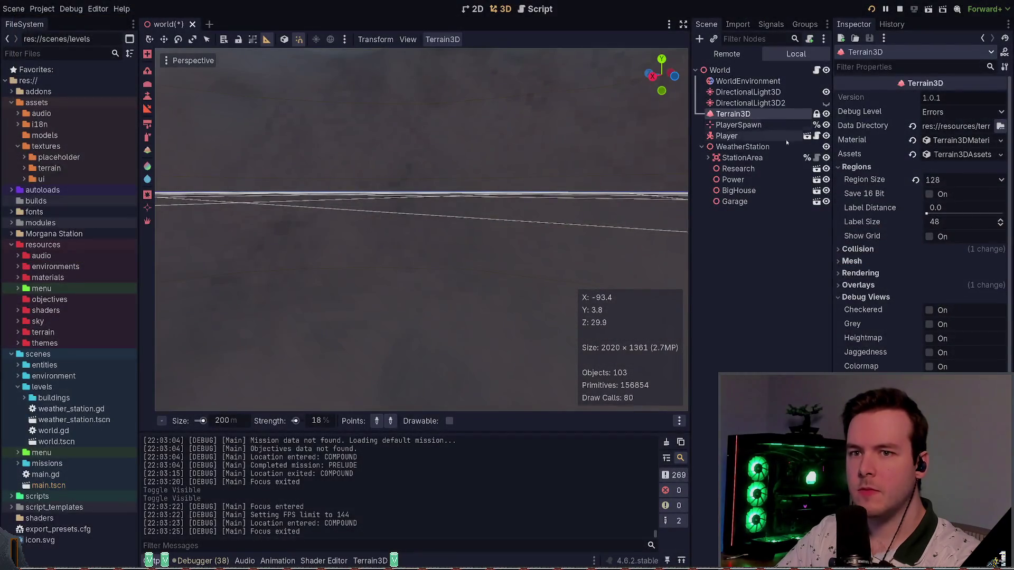
Enable the Terrain3D Contours overlay and bring up the in-game pause menu
scroll(883, 336, down, 3)
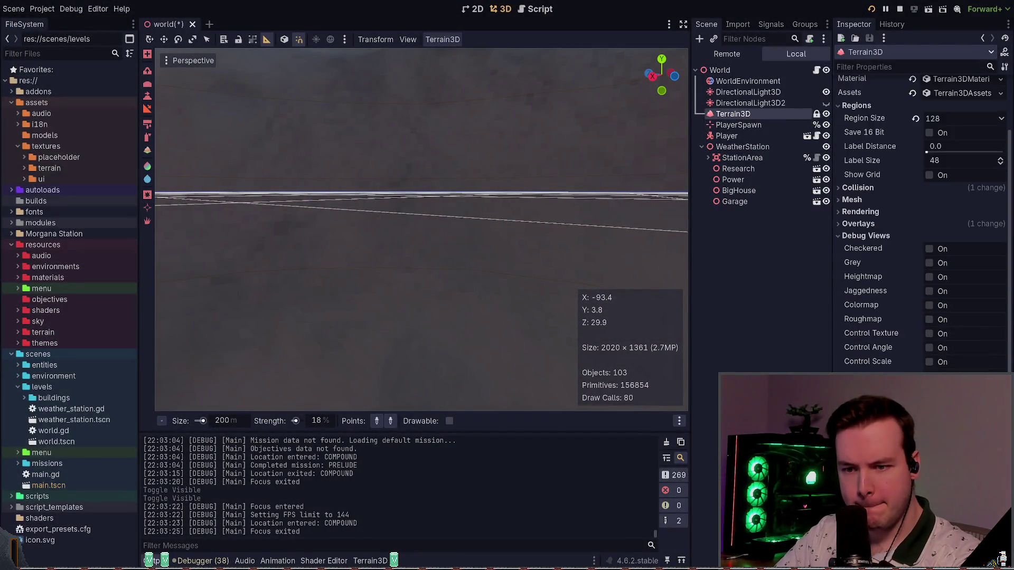
click(881, 224)
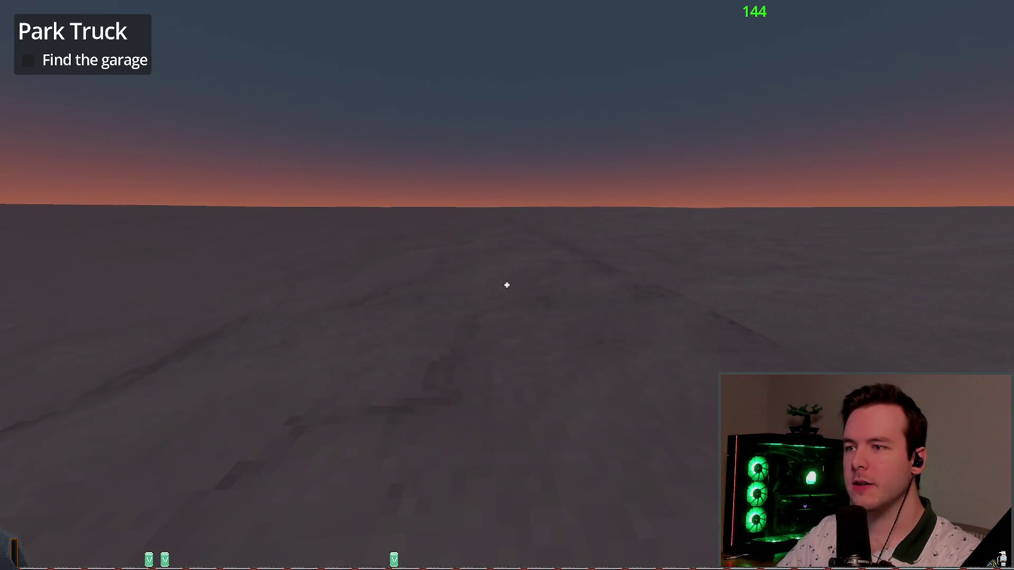
key(Escape)
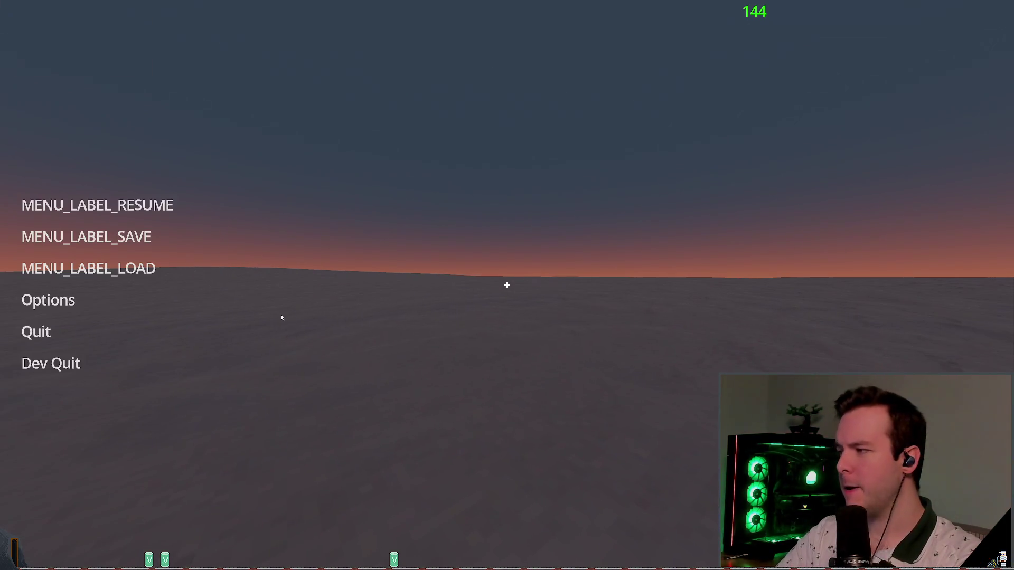
Quit the running game back to the editor and hide the DirectionalLight3D
click(79, 363)
click(452, 331)
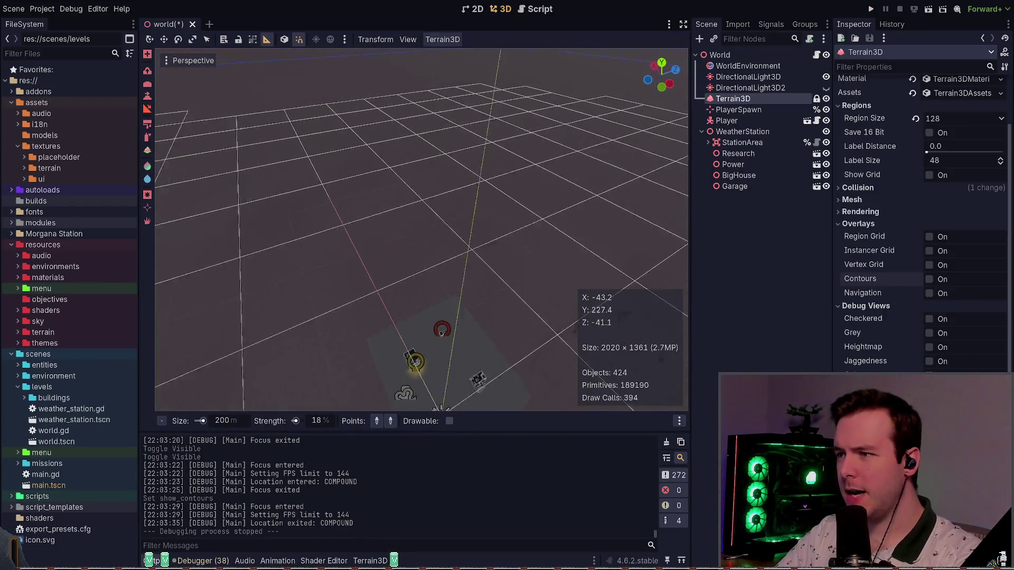
click(826, 88)
click(826, 77)
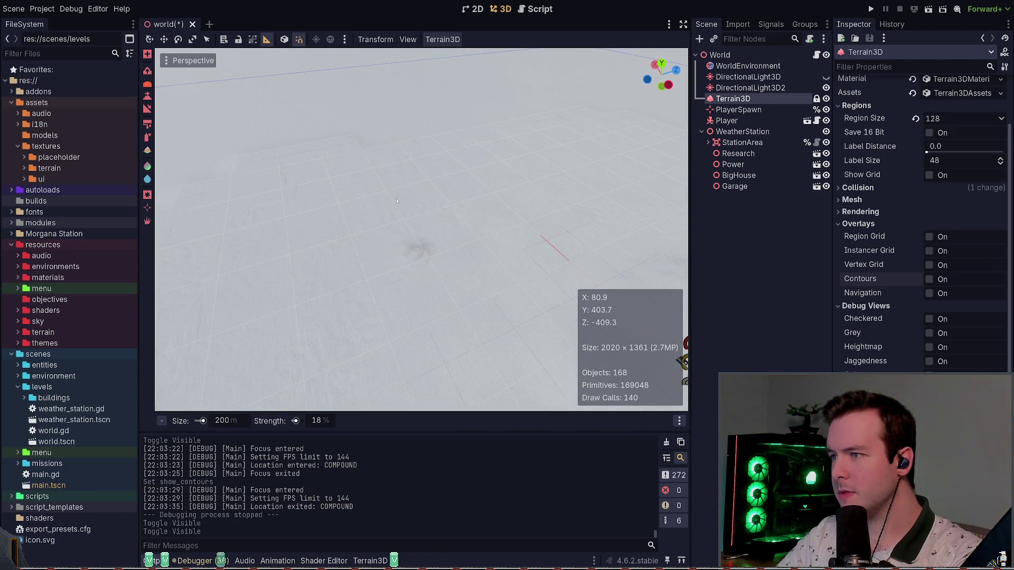
Smooth several snowy terrain patches with the Average sculpt brush
shift+click(223, 237)
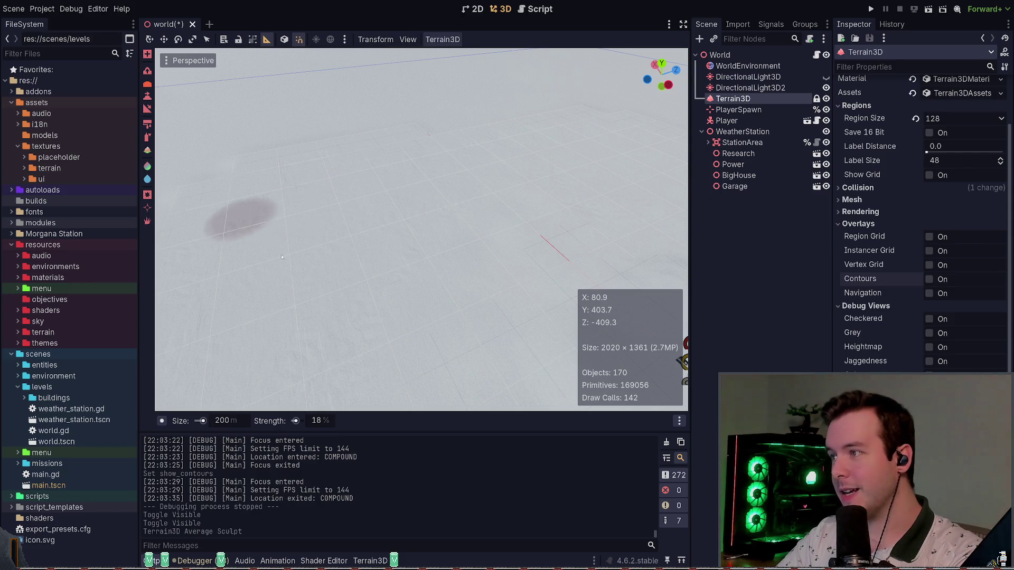
shift+click(574, 241)
shift+click(573, 242)
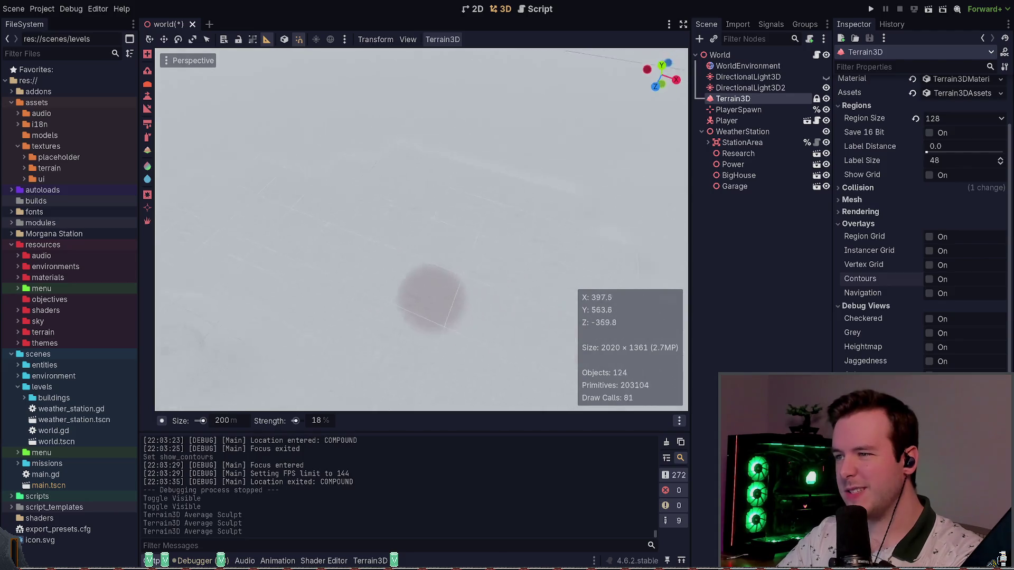
drag(441, 299, 509, 262)
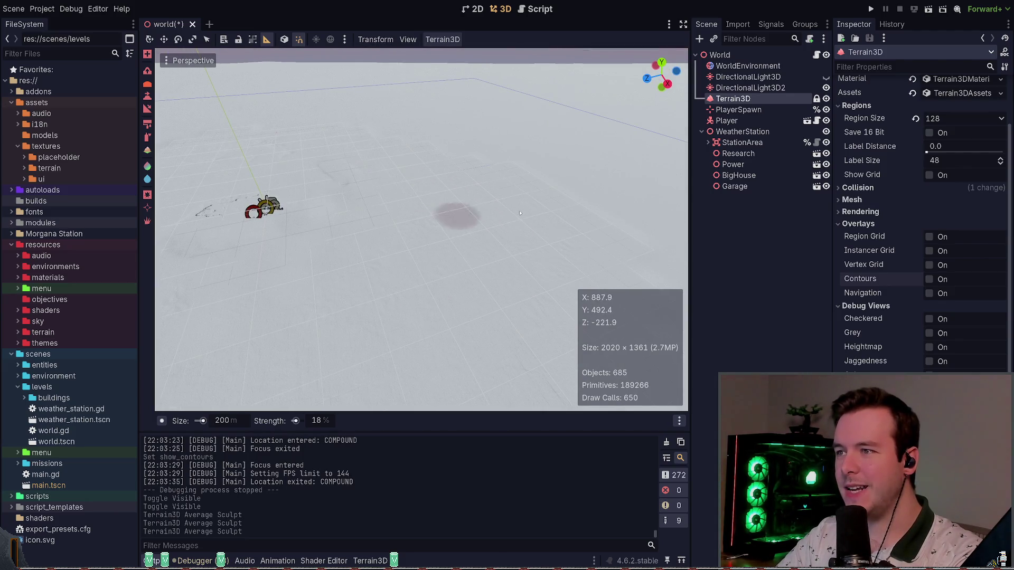
drag(368, 325, 513, 274)
drag(370, 359, 386, 333)
click(283, 163)
Average-smooth more terrain near the player area and station, then save and launch the game
mouse_move(374, 148)
mouse_down()
mouse_move(517, 296)
mouse_move(498, 335)
mouse_up()
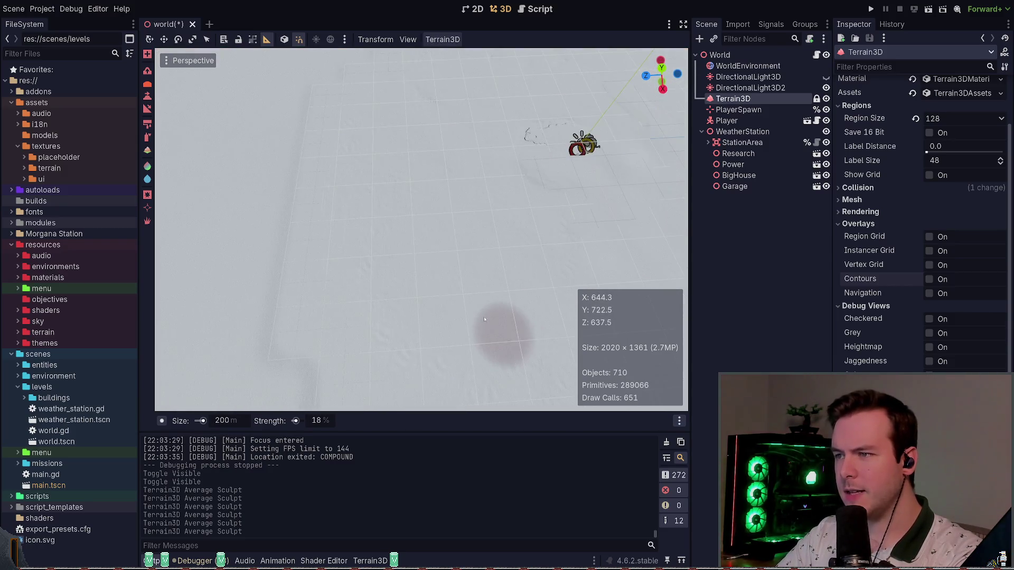
click(376, 136)
mouse_move(376, 136)
mouse_down()
mouse_move(464, 159)
mouse_move(495, 285)
mouse_up()
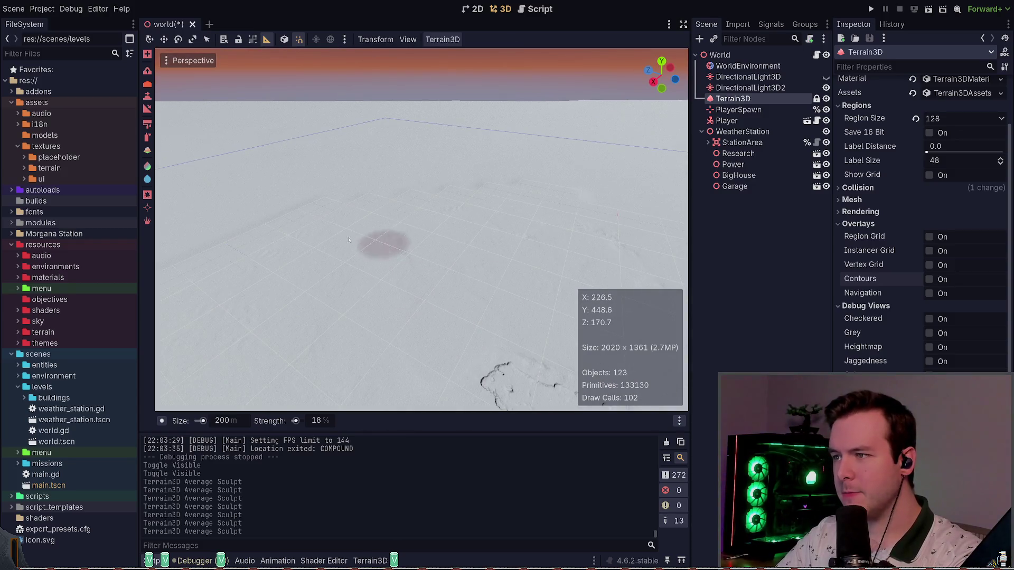
mouse_move(403, 242)
mouse_down()
mouse_move(378, 219)
mouse_move(486, 290)
mouse_move(445, 277)
mouse_move(430, 245)
mouse_move(402, 227)
mouse_up()
mouse_move(438, 358)
mouse_down()
mouse_move(348, 347)
mouse_move(371, 306)
mouse_move(426, 359)
mouse_up()
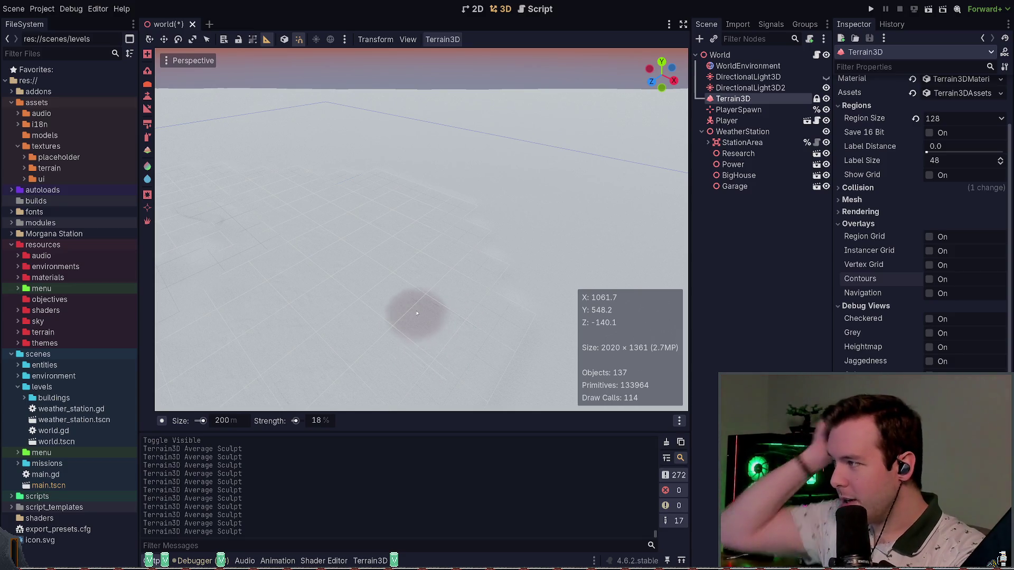
drag(448, 297, 468, 276)
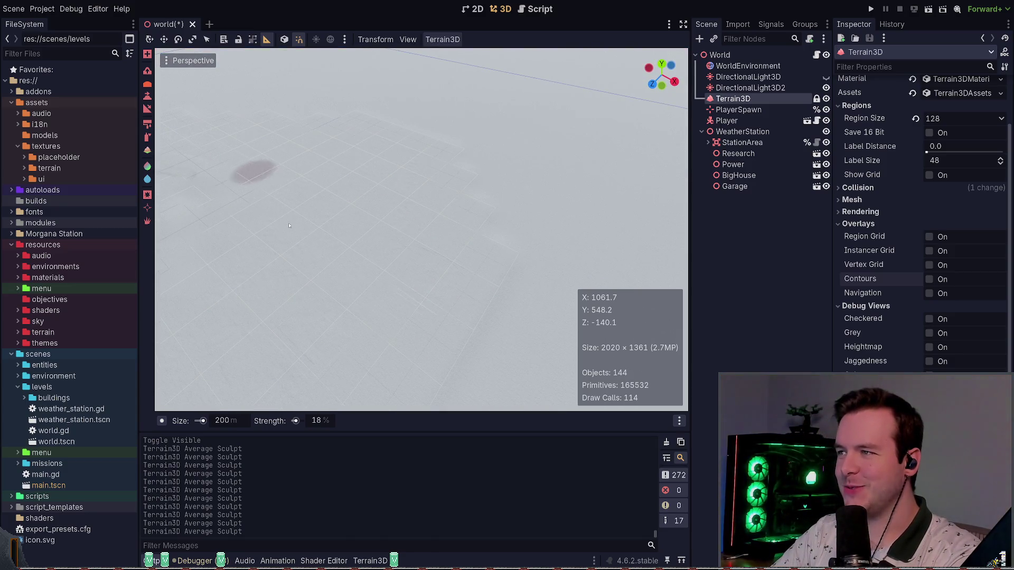
mouse_move(370, 240)
mouse_down()
mouse_move(370, 180)
mouse_move(347, 169)
mouse_move(347, 200)
mouse_move(414, 311)
mouse_move(423, 296)
mouse_up()
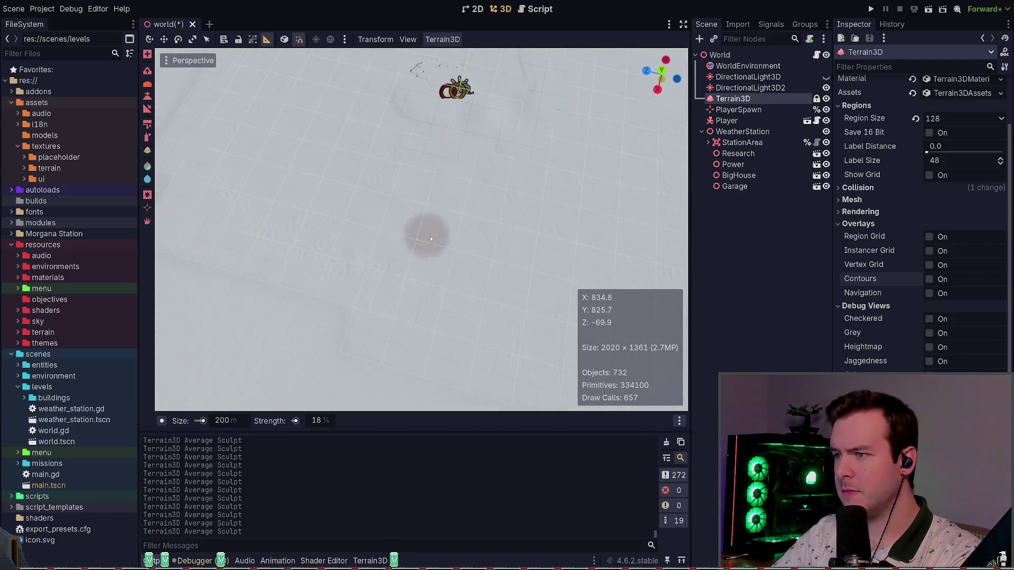
mouse_move(358, 235)
mouse_down()
mouse_move(419, 236)
mouse_move(410, 272)
mouse_up()
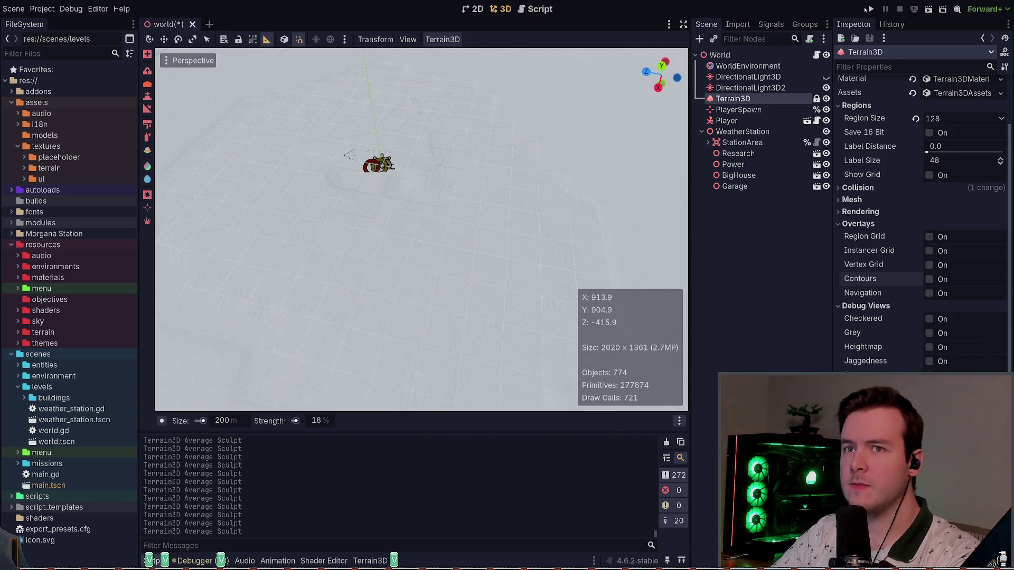
click(868, 9)
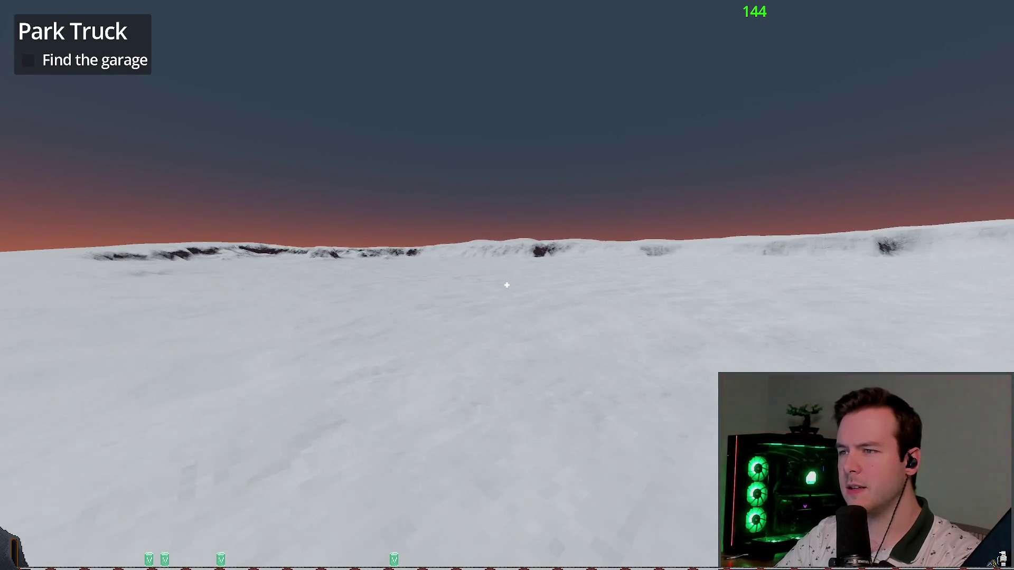
Walk toward the snowy ridge, step into the cave mouth, and back away
key(w)
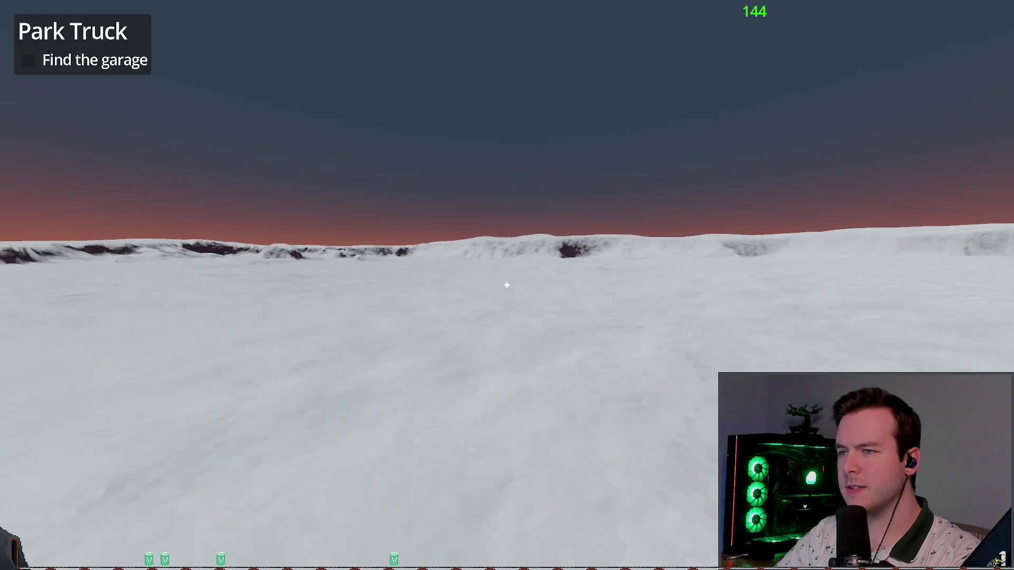
key(w)
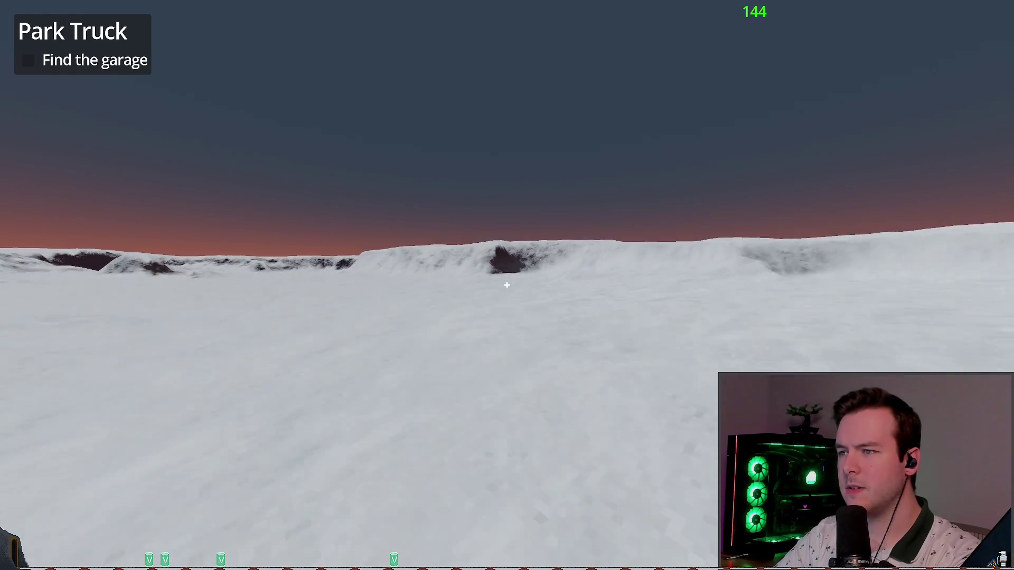
key(w)
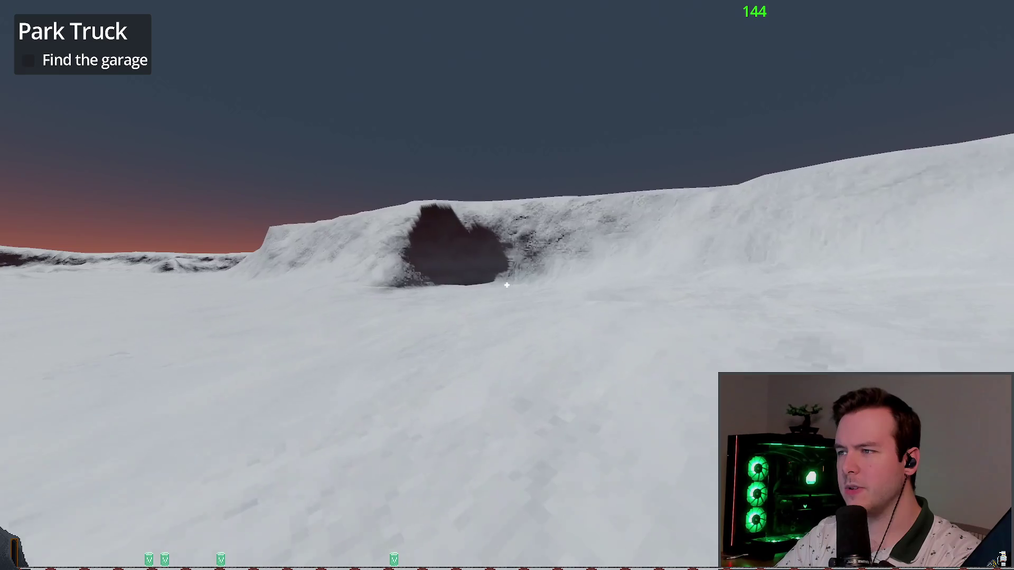
key(w)
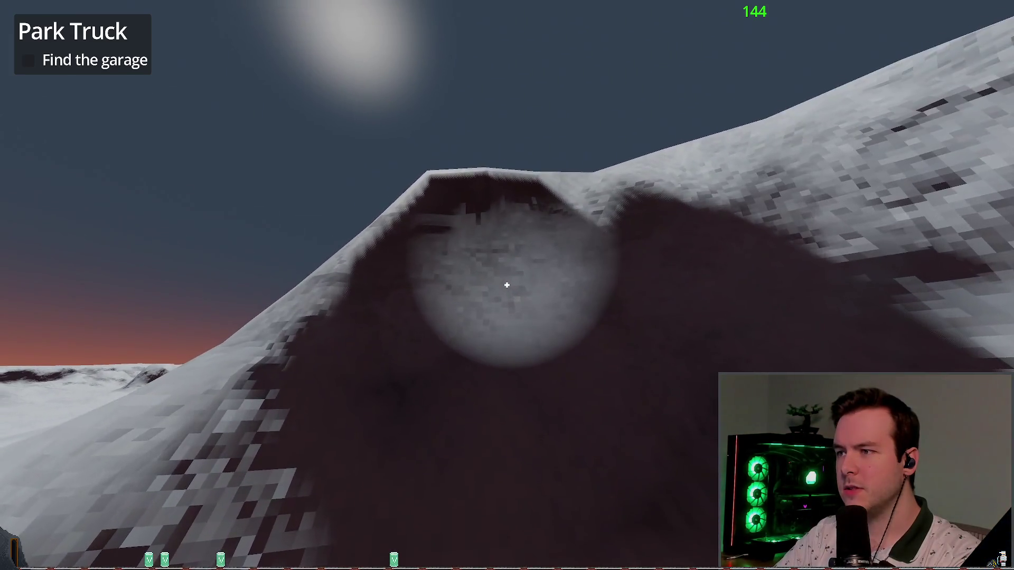
key(s)
key(w)
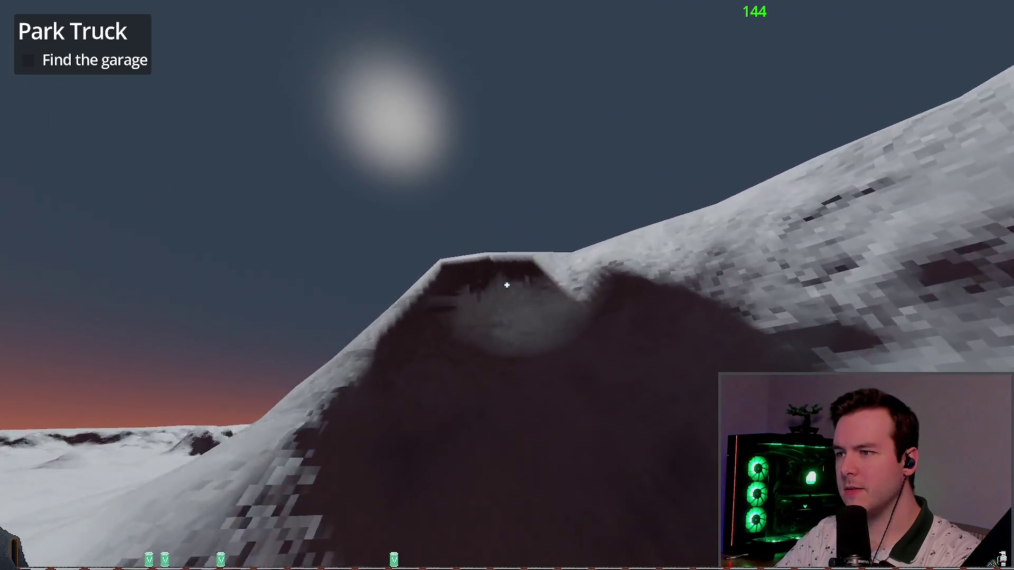
key(s)
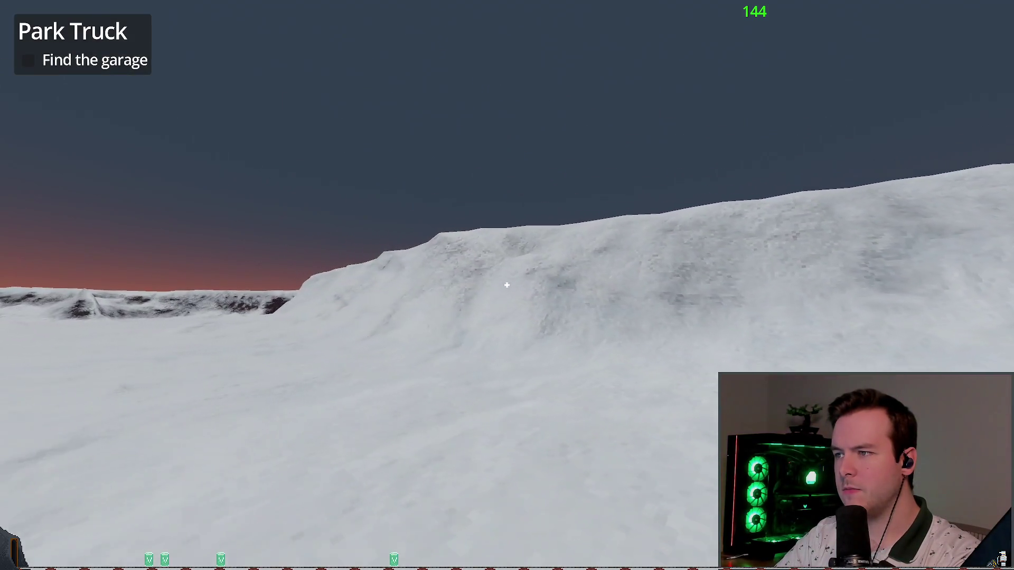
key(s)
Walk past the snowy peak and across the snowfield to the station buildings
key(w)
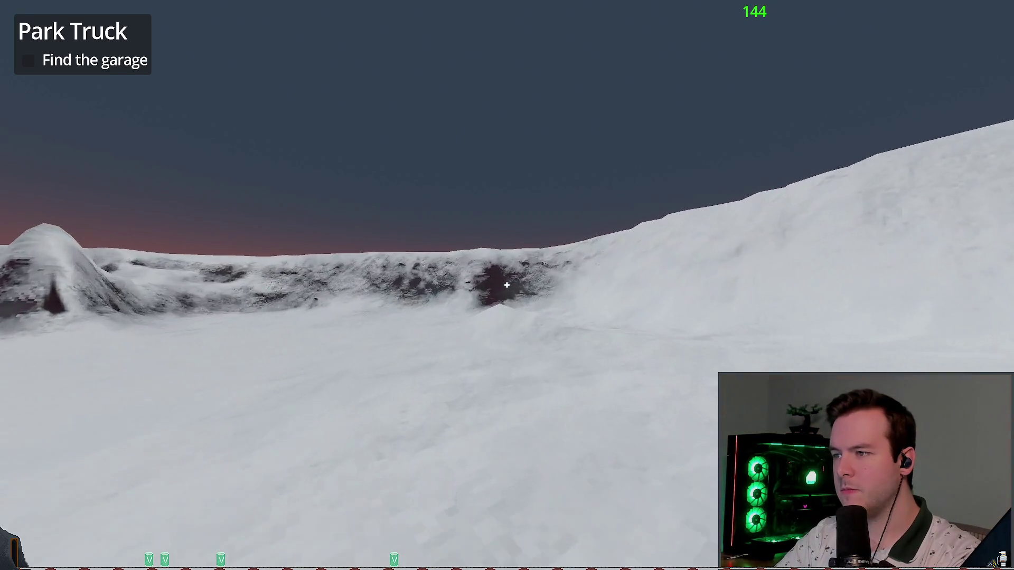
key(w)
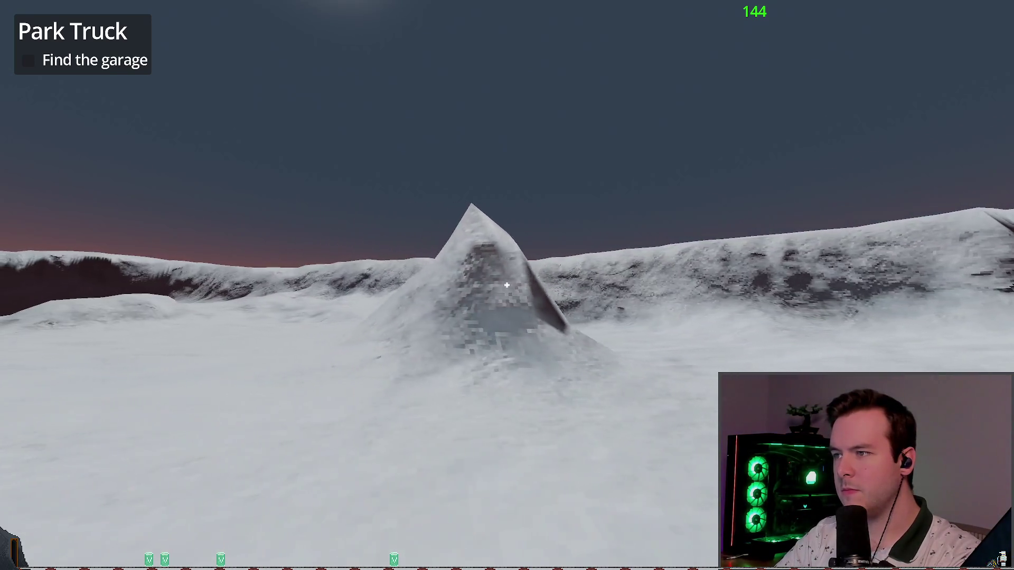
key(w)
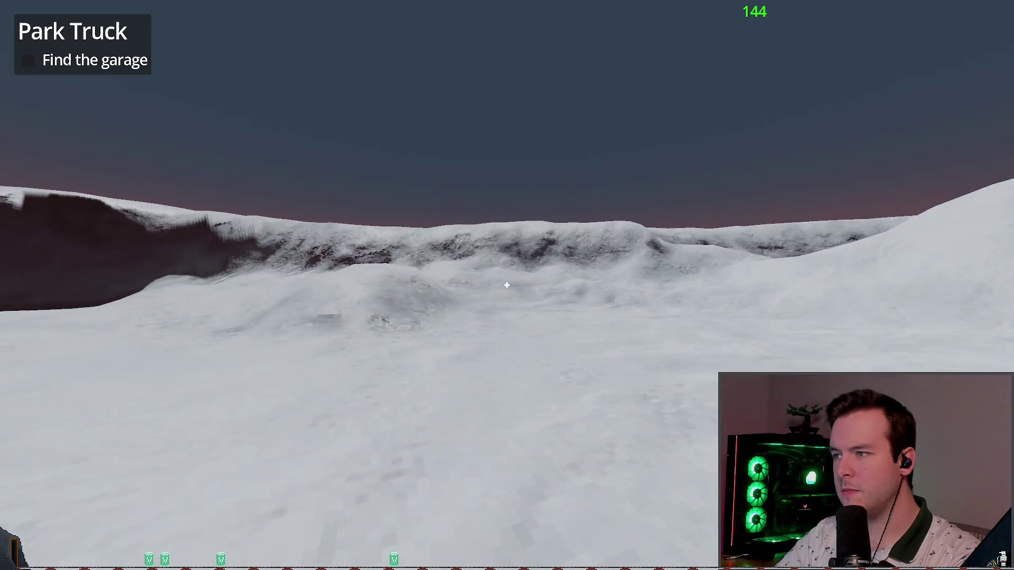
key(w)
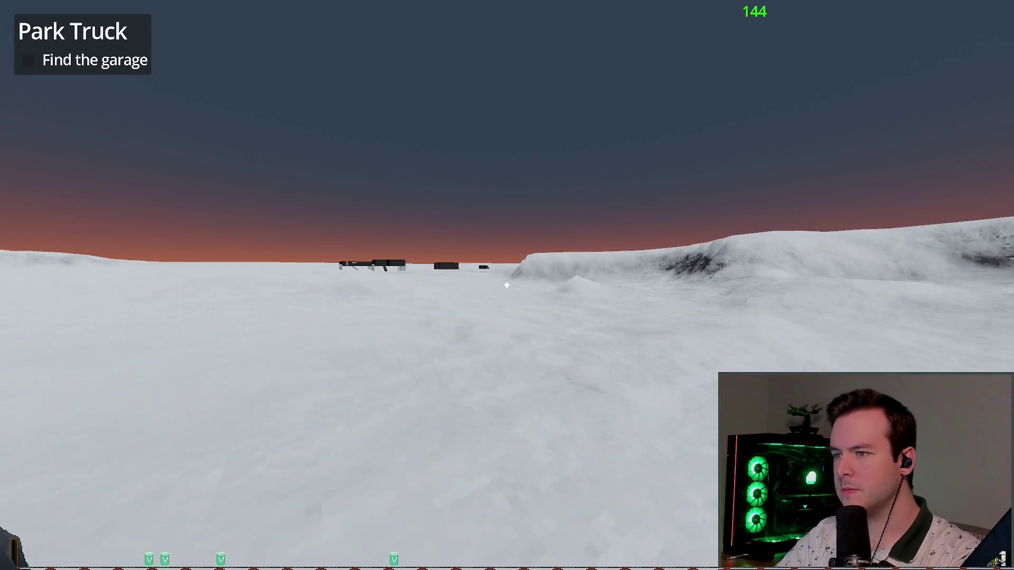
key(w)
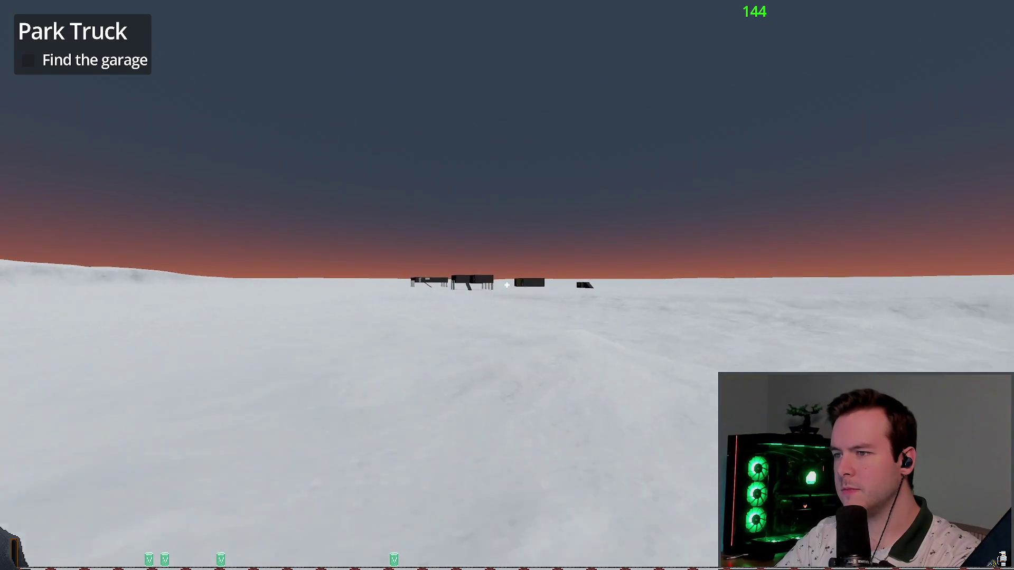
key(w)
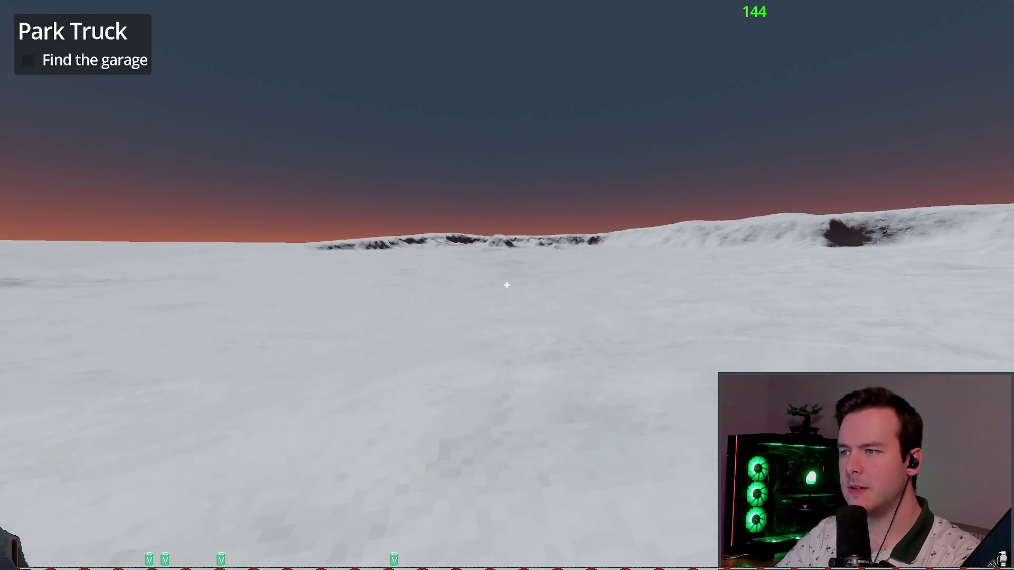
key(w)
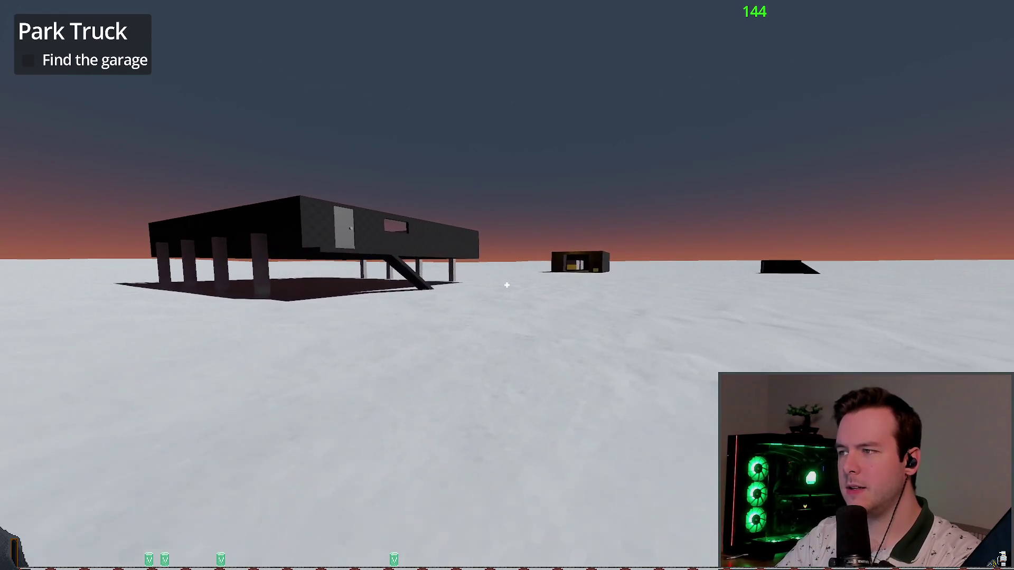
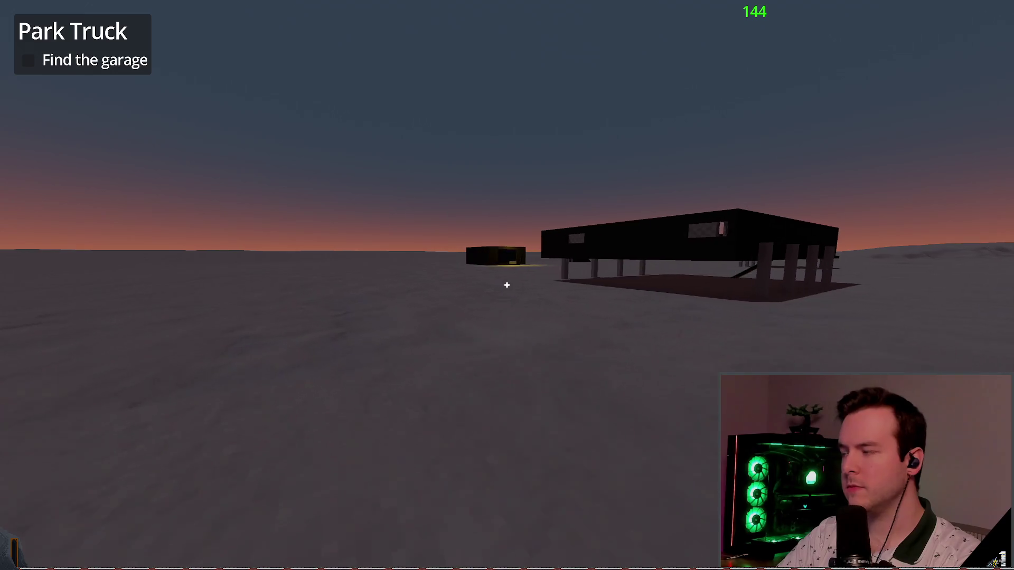
Quit the running game back to the editor and toggle the directional light visibility
key(Escape)
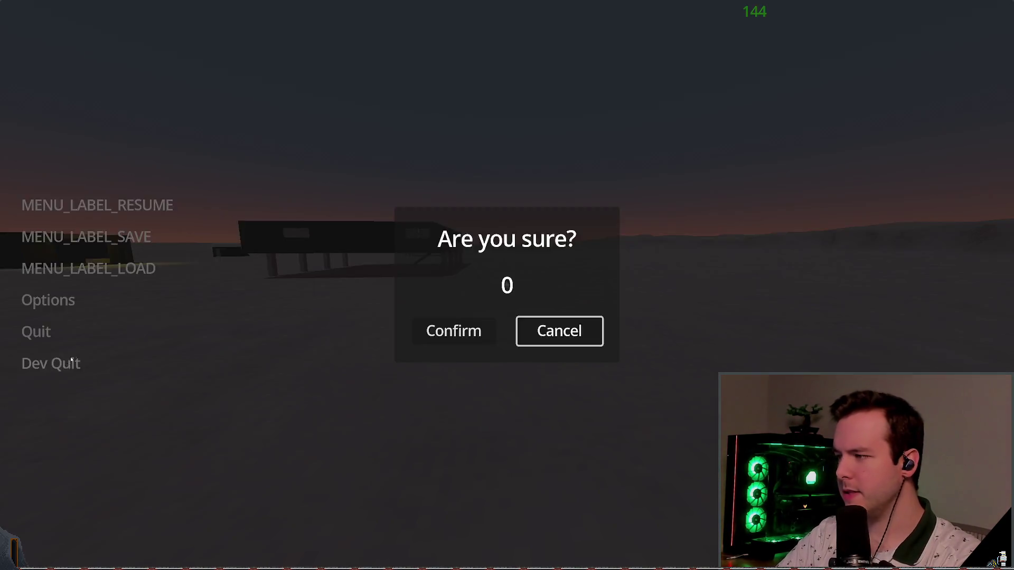
click(827, 88)
click(826, 76)
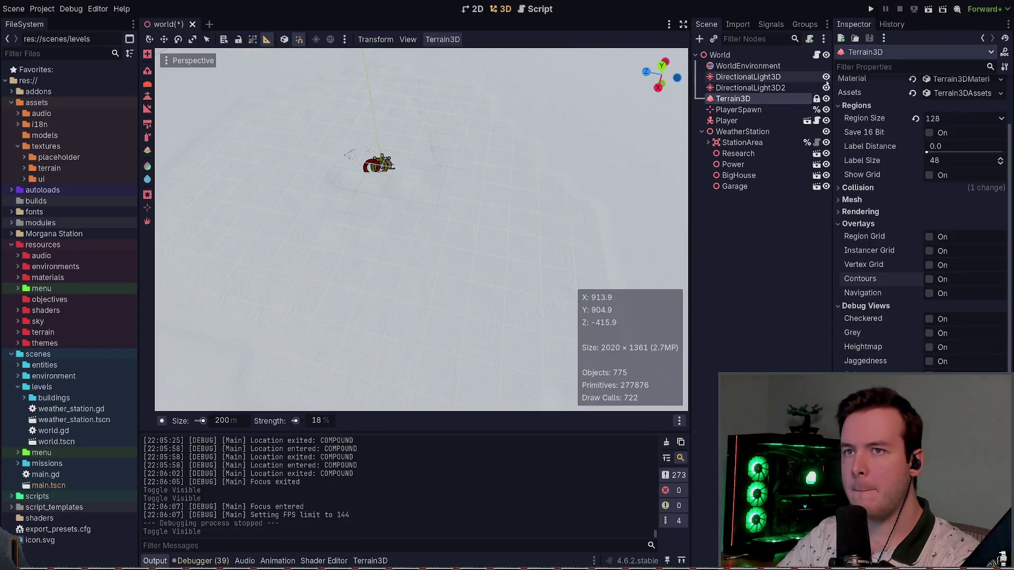
Turn the first directional light back on so both lights illuminate the scene
drag(601, 248, 601, 227)
click(827, 77)
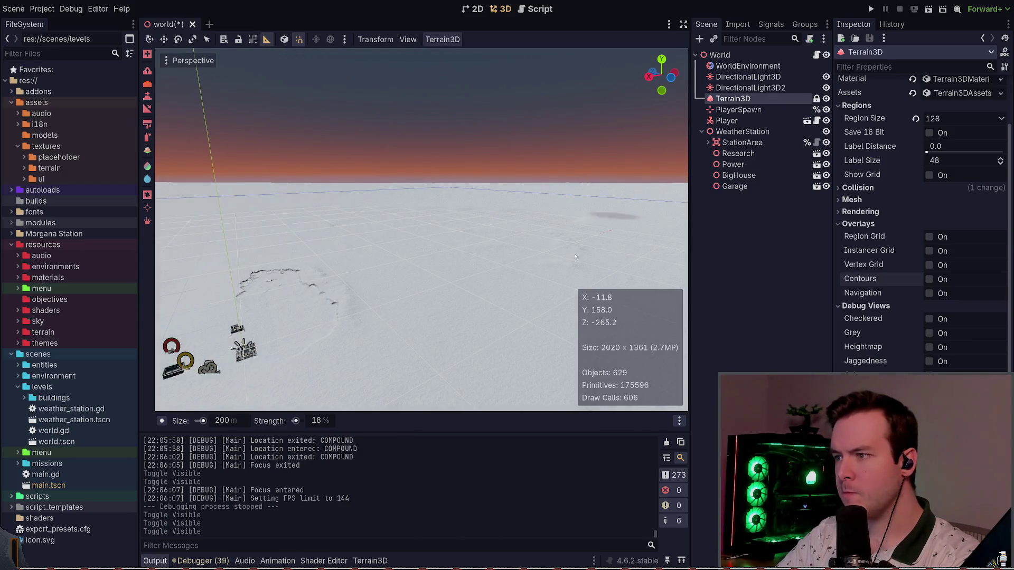
key(w)
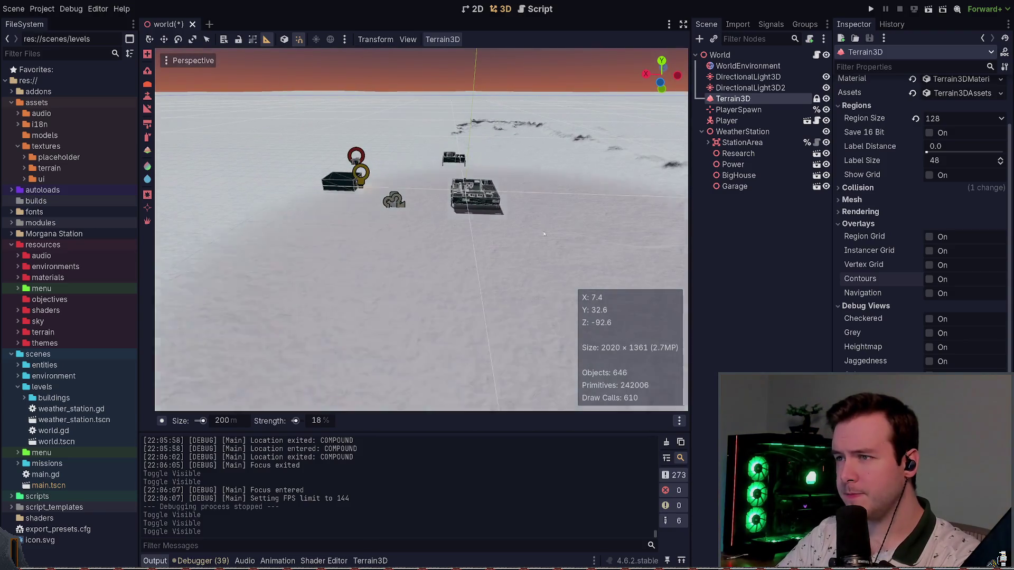
drag(423, 248, 624, 236)
Shrink the Terrain3D brush size from 200 m to 22 m and fly toward the station
drag(202, 421, 202, 421)
key(w)
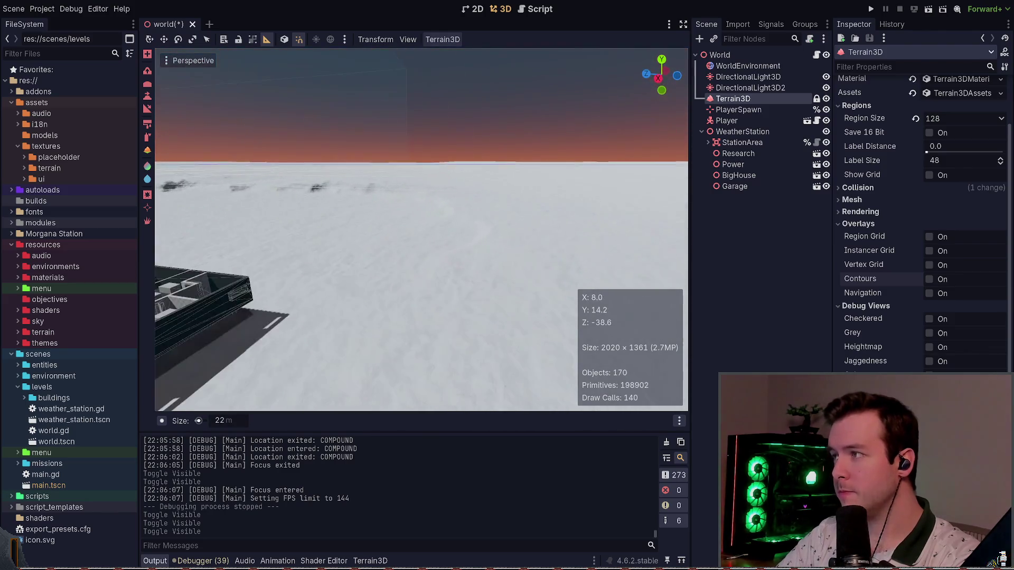
key(w)
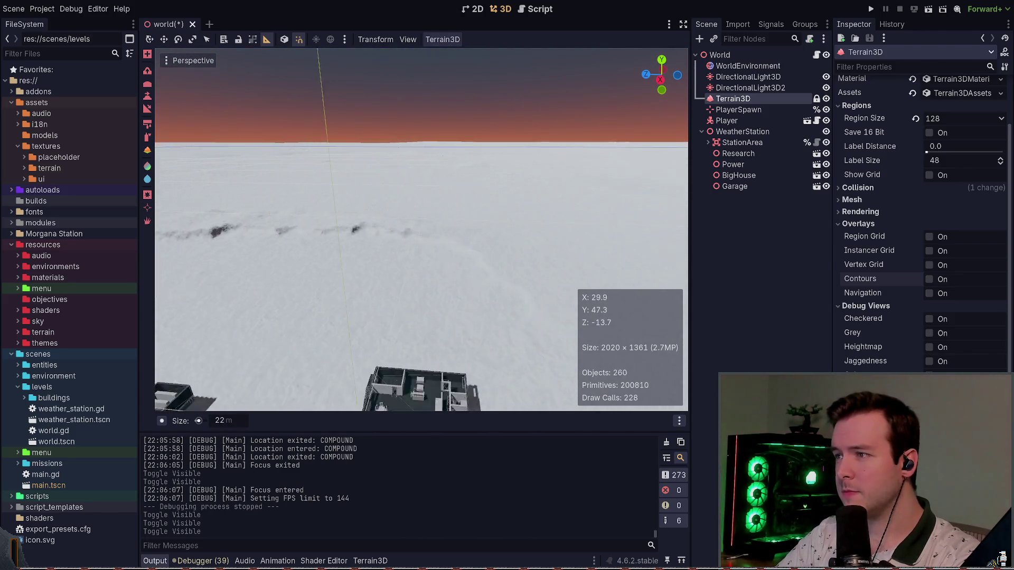
key(s)
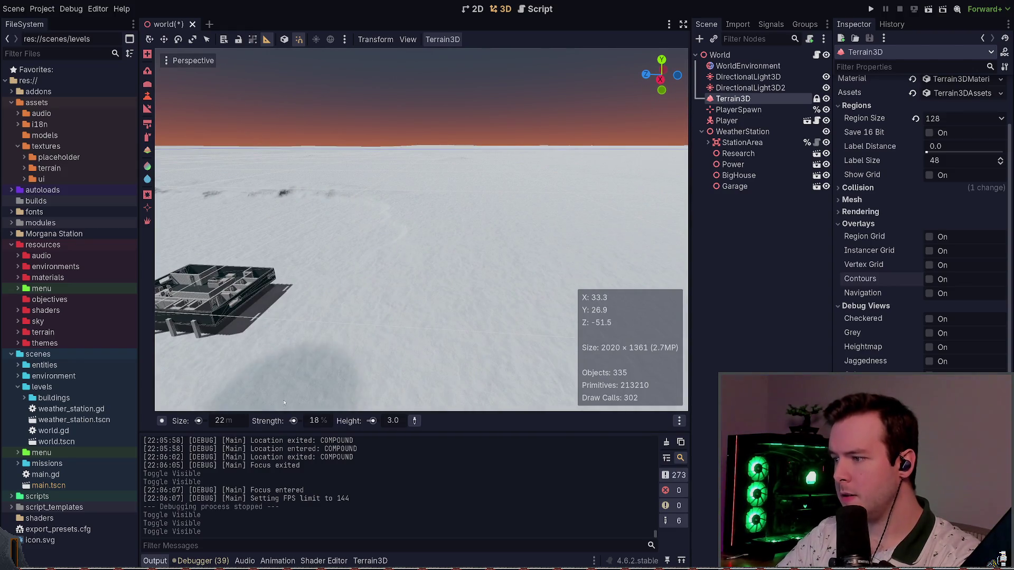
Set the brush to 3.3 height and 30 m size, test one raise stroke, then undo it
click(398, 421)
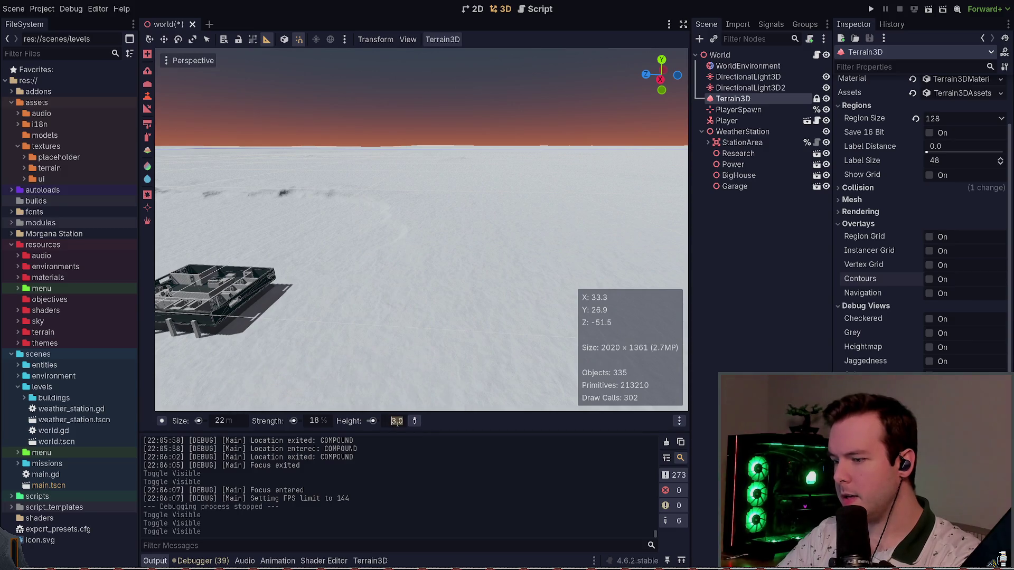
mouse_move(449, 339)
mouse_down()
mouse_move(480, 261)
mouse_move(449, 316)
mouse_up()
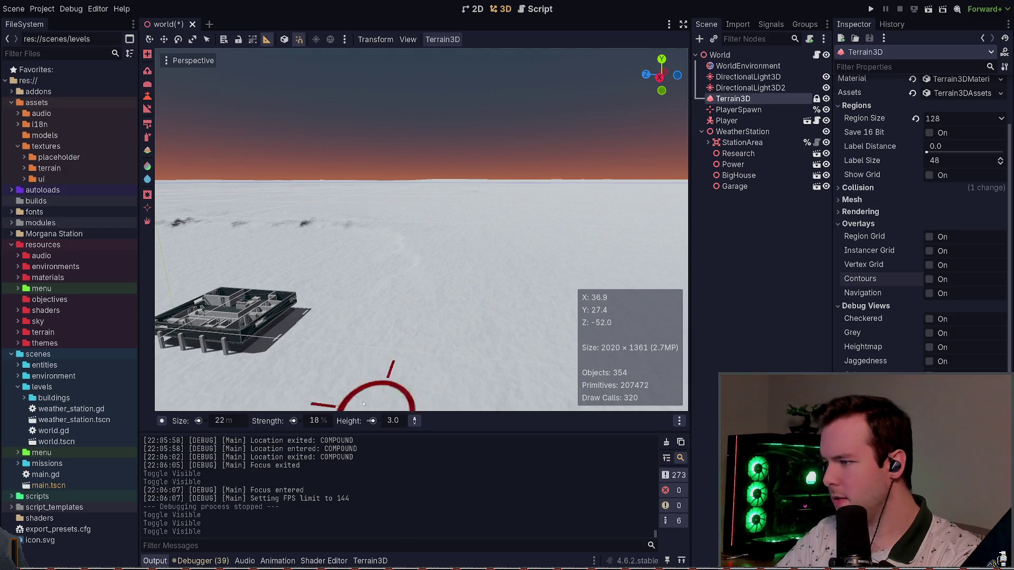
click(232, 424)
text(15)
key(Return)
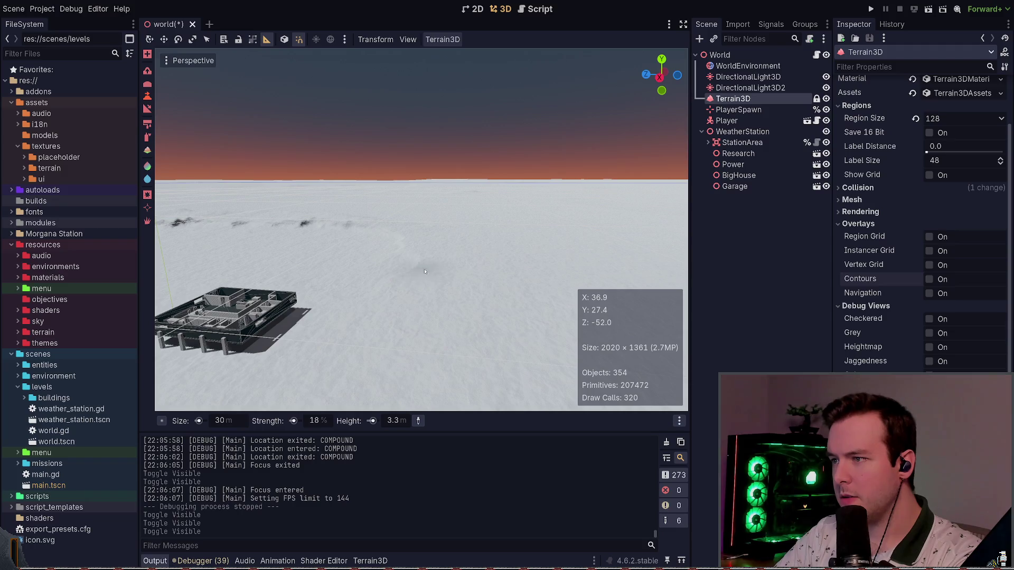
scroll(421, 270, up, 5)
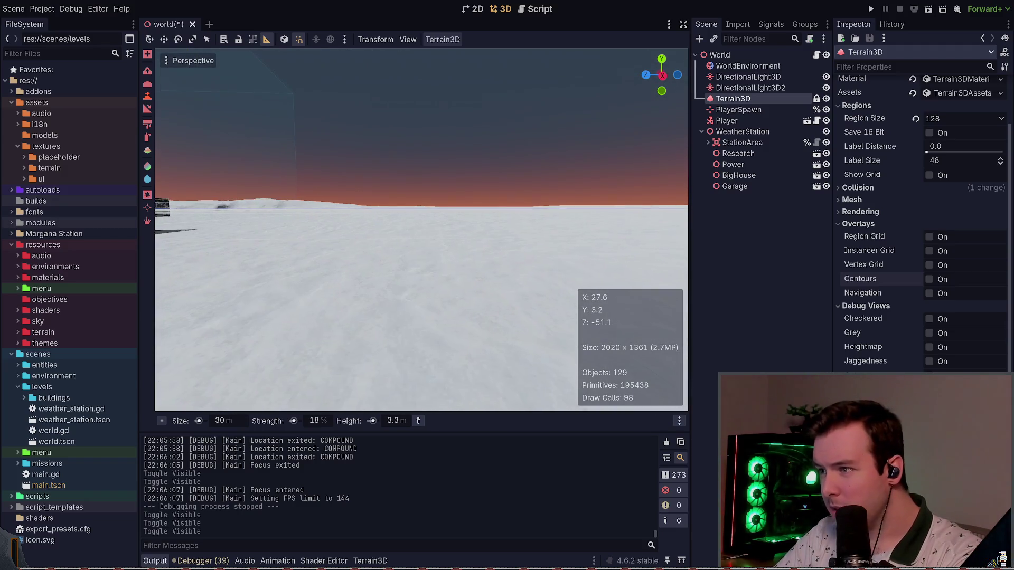
click(401, 220)
scroll(401, 219, down, 5)
key(ctrl+z)
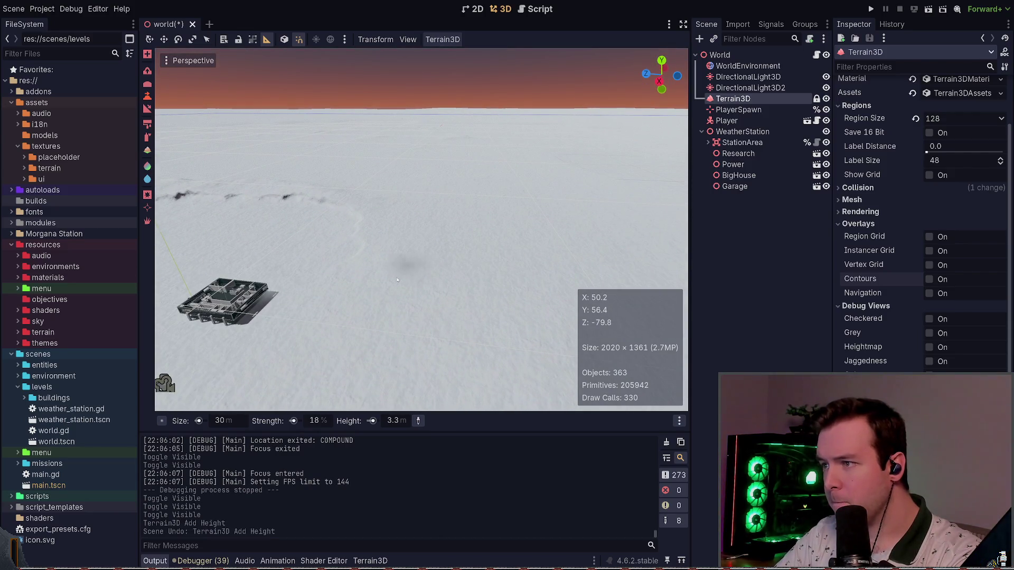
Try a sloped patch and a raise stroke on the snow, undoing both
drag(432, 263, 430, 297)
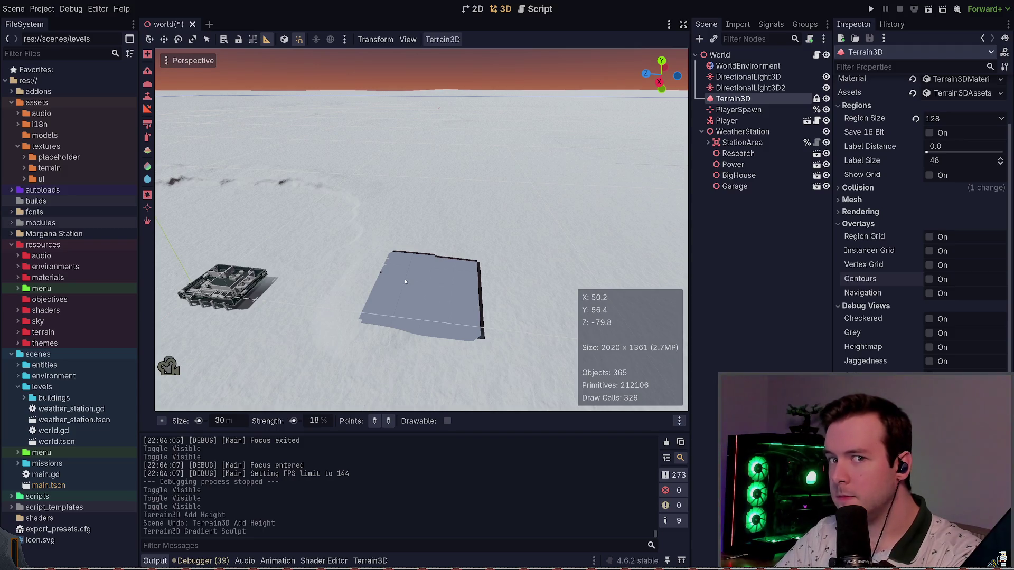
key(ctrl+z)
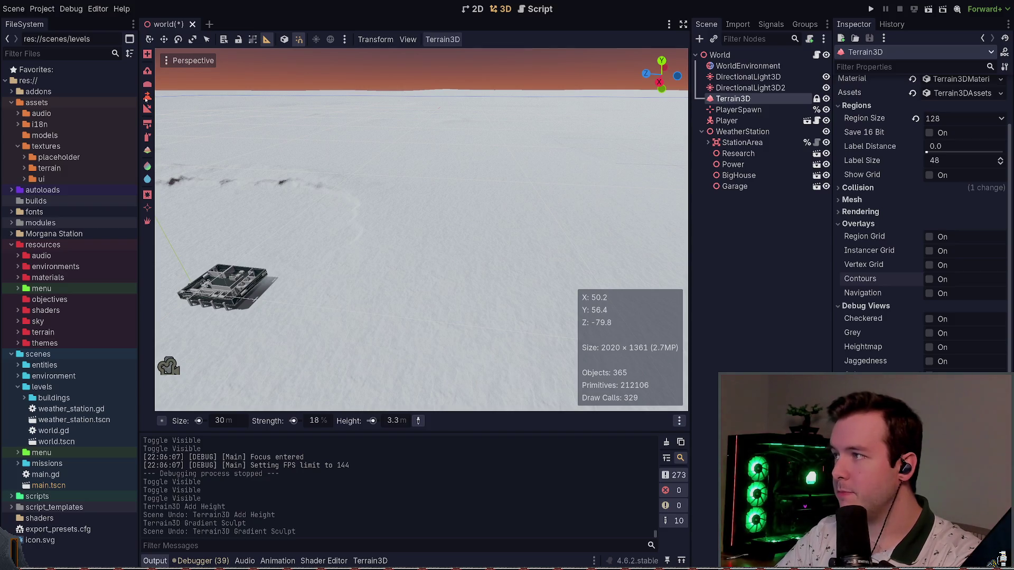
scroll(515, 262, down, 3)
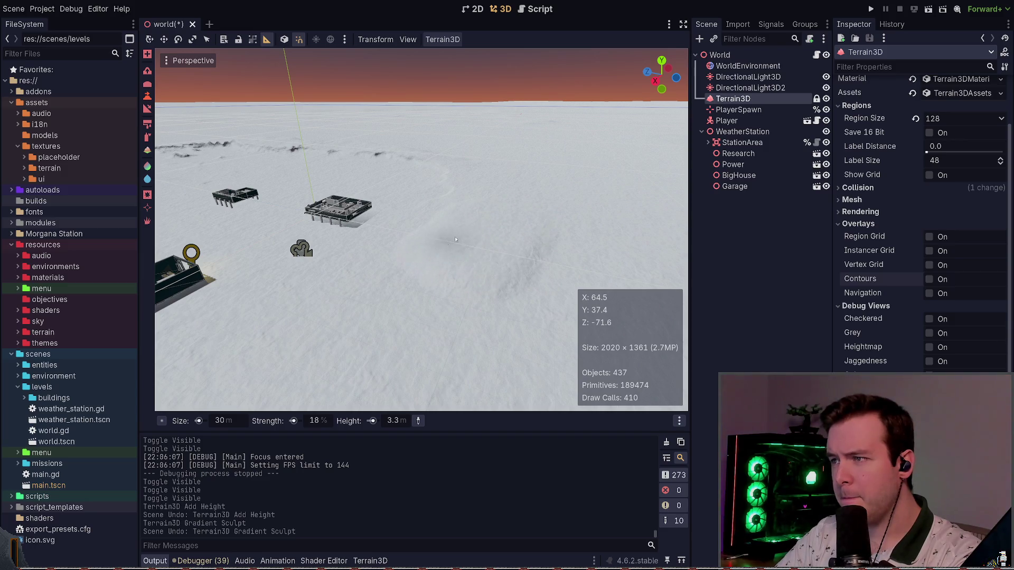
click(495, 202)
key(ctrl+z)
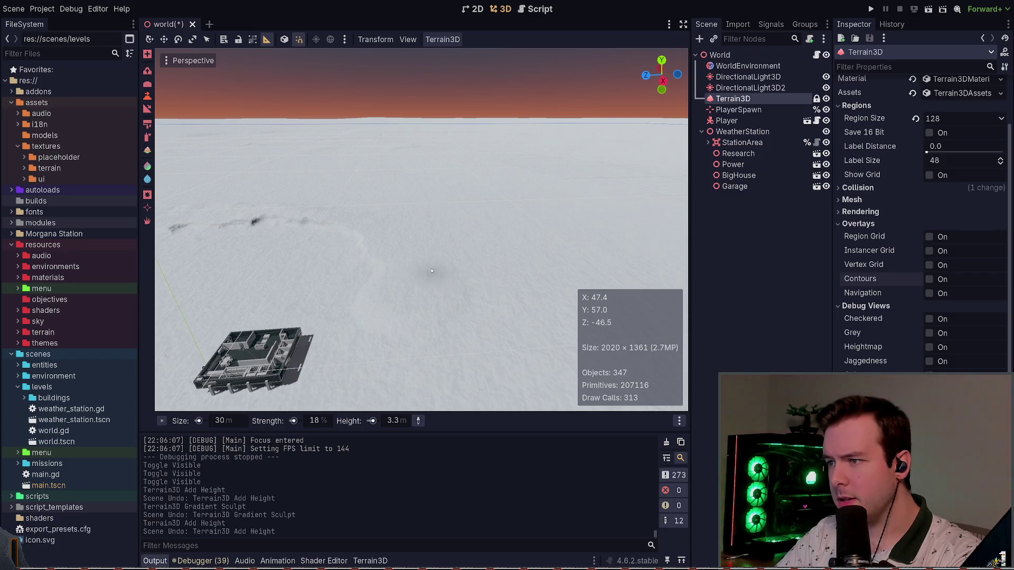
Raise a small mound beside the buildings, keep it via redo, and reselect Terrain3D
click(428, 247)
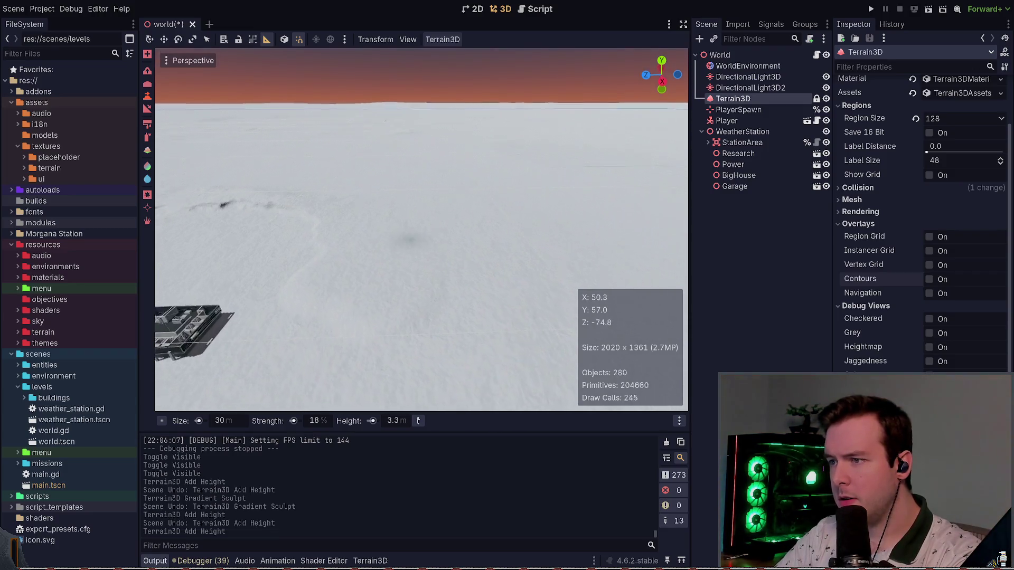
key(t)
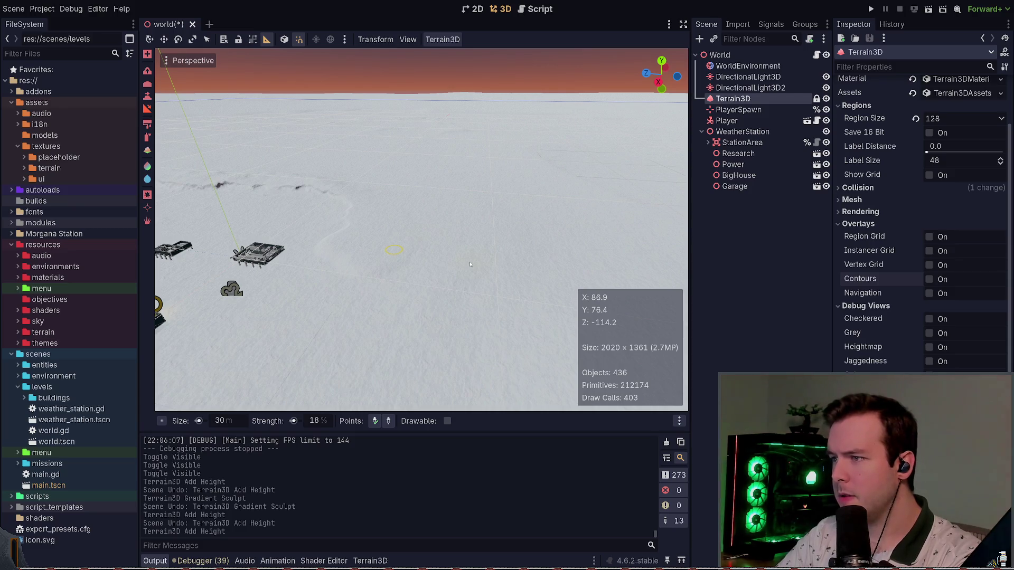
key(ctrl+z)
key(ctrl+z)
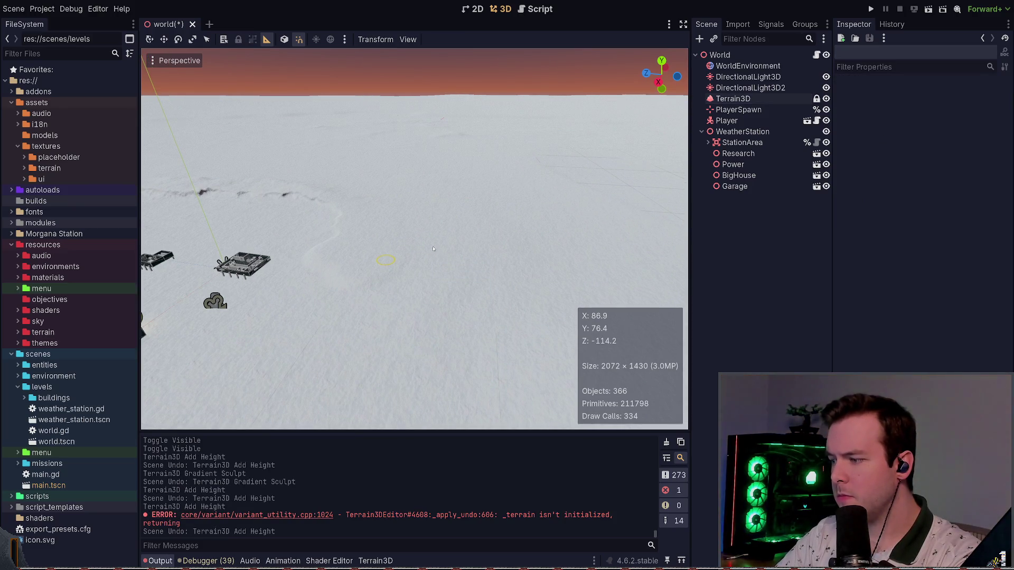
key(ctrl+shift+z)
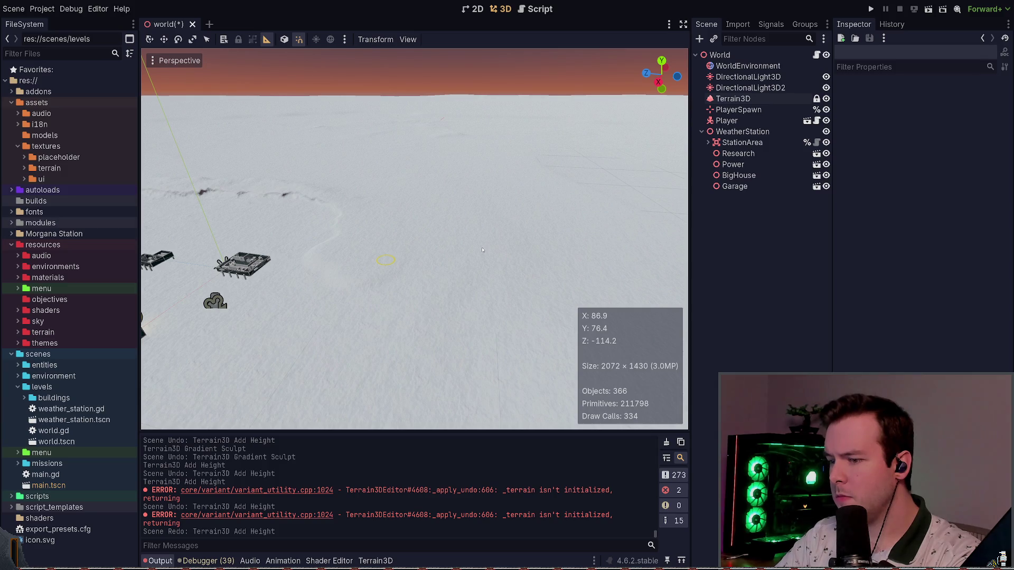
click(733, 99)
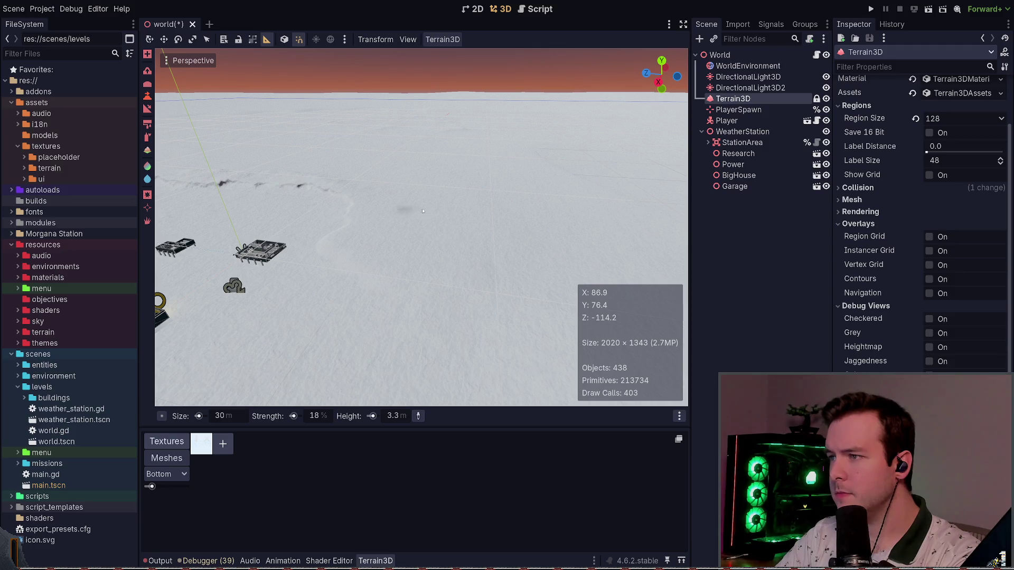
Fly to a top-down view over the compound and set the brush target height to 0
drag(498, 228, 475, 219)
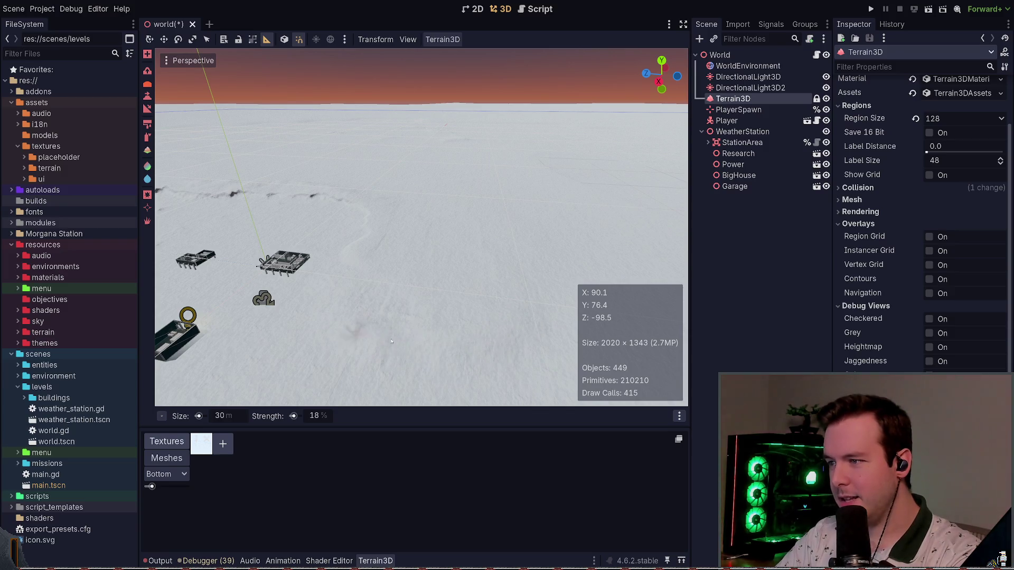
drag(307, 306, 338, 253)
scroll(421, 227, up, 3)
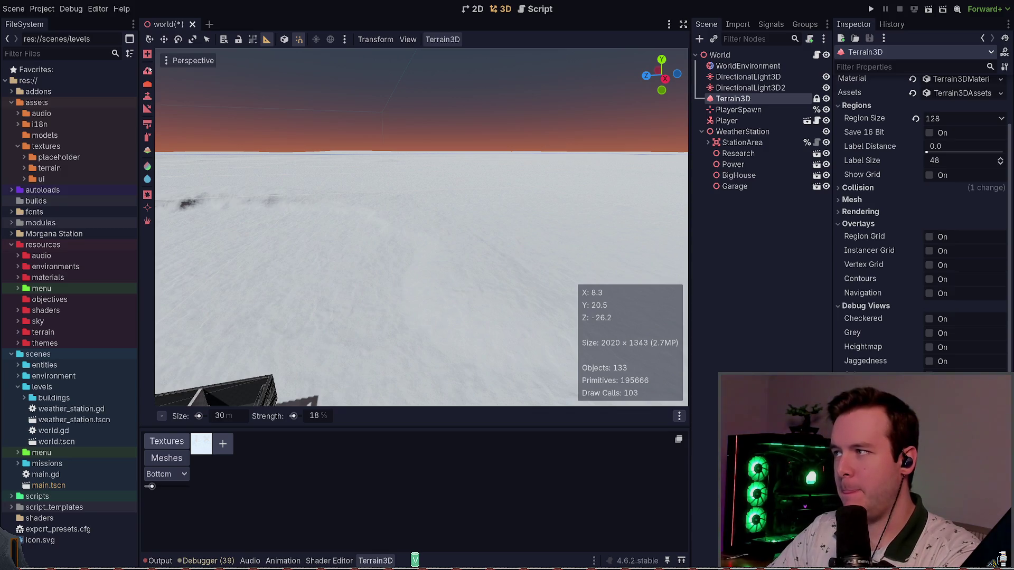
mouse_move(370, 238)
mouse_down()
mouse_move(369, 328)
mouse_move(357, 356)
mouse_up()
drag(434, 221, 434, 221)
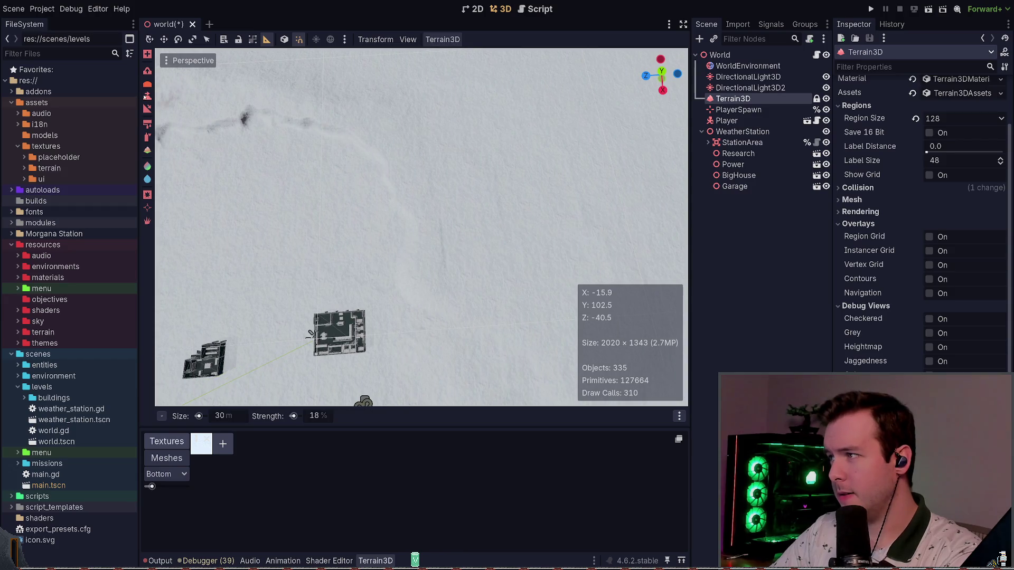
scroll(421, 191, up, 2)
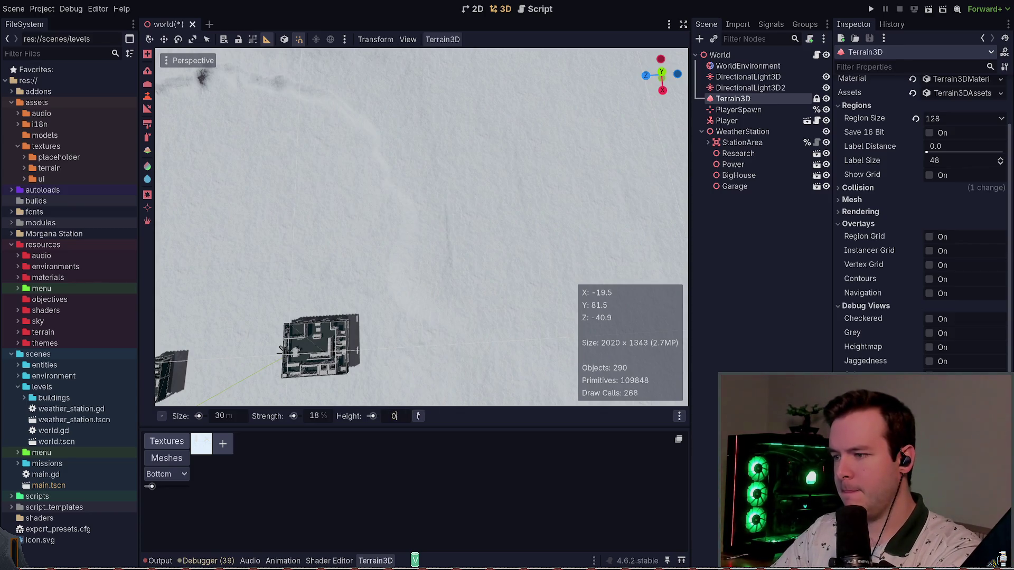
Orbit the view around the snowfield and station buildings from several angles
scroll(161, 321, up, 3)
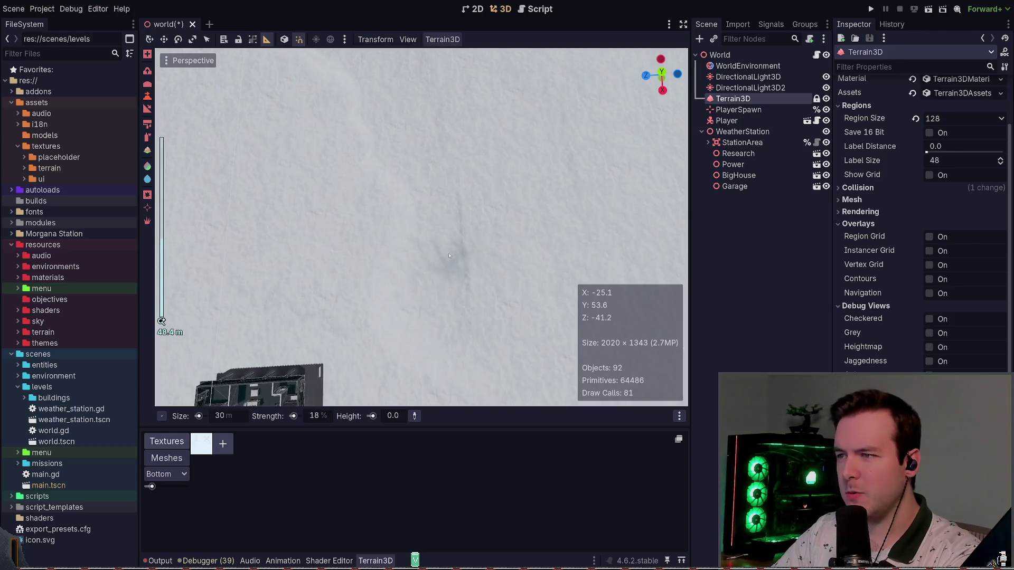
key(a)
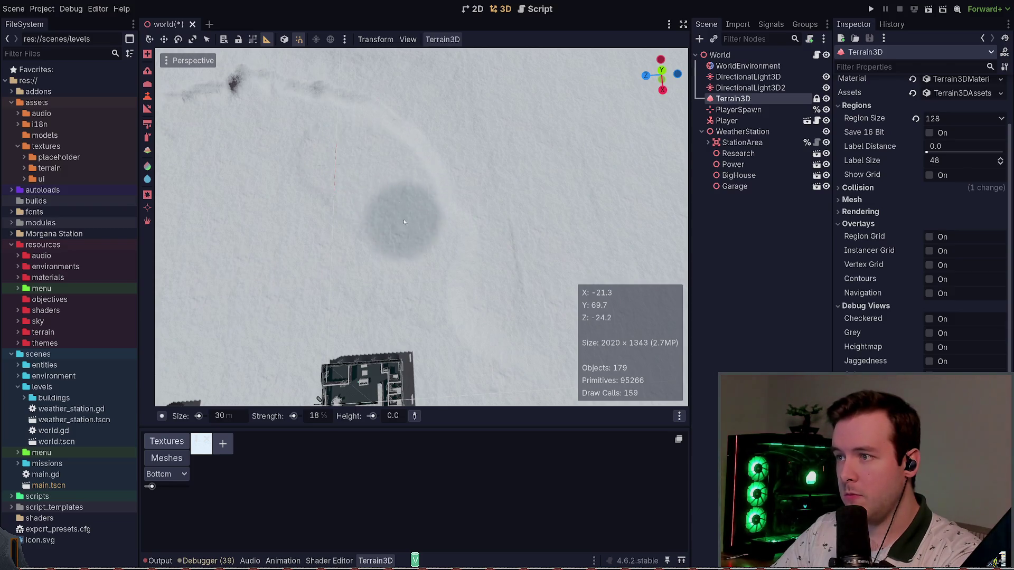
mouse_move(420, 287)
mouse_down()
mouse_move(412, 206)
mouse_move(381, 264)
mouse_move(380, 190)
mouse_move(380, 233)
mouse_move(369, 243)
mouse_move(168, 135)
mouse_up()
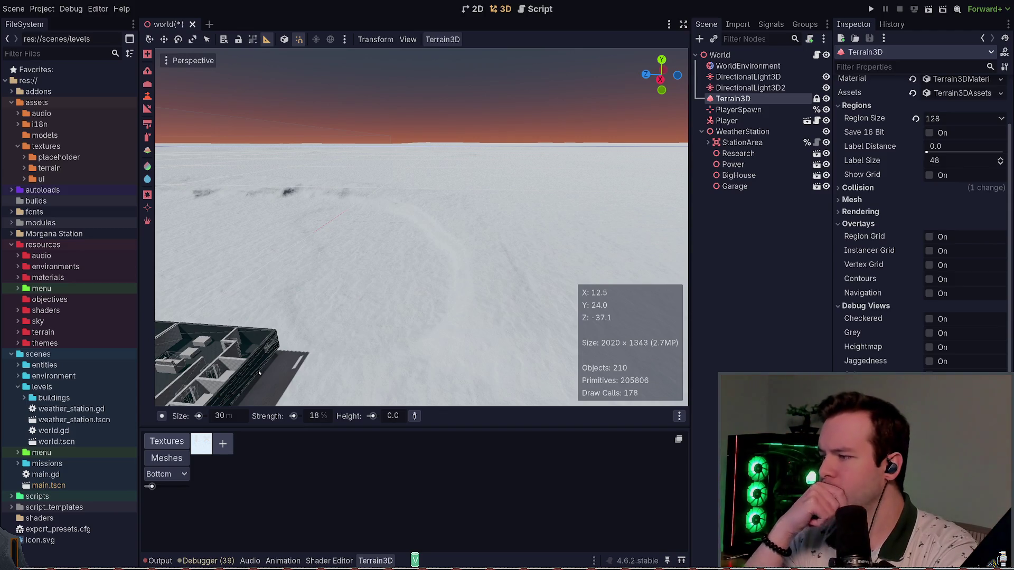
drag(258, 373, 258, 333)
drag(403, 359, 417, 280)
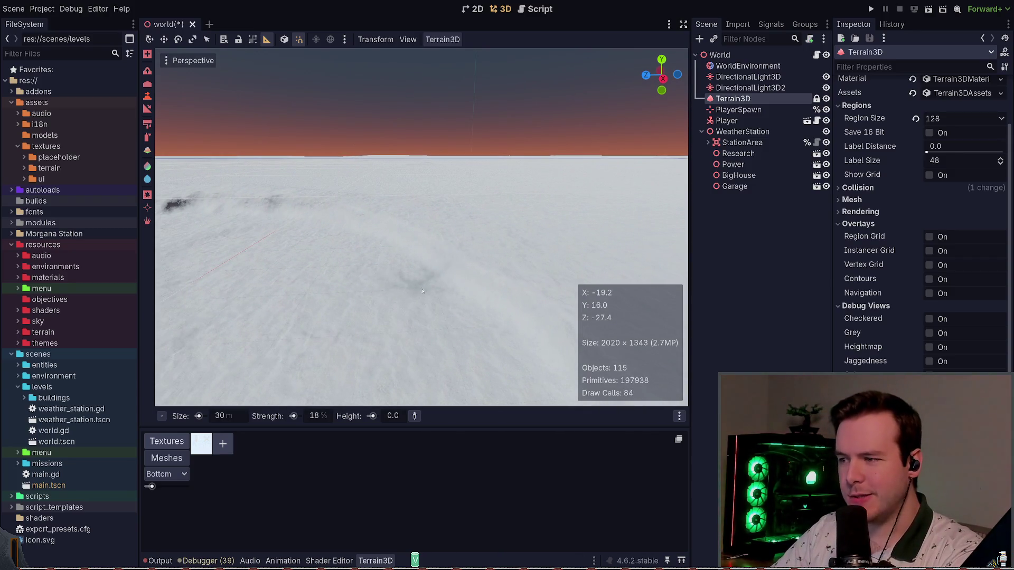
mouse_move(369, 214)
mouse_down()
mouse_move(375, 248)
mouse_move(393, 235)
mouse_up()
drag(369, 300, 357, 184)
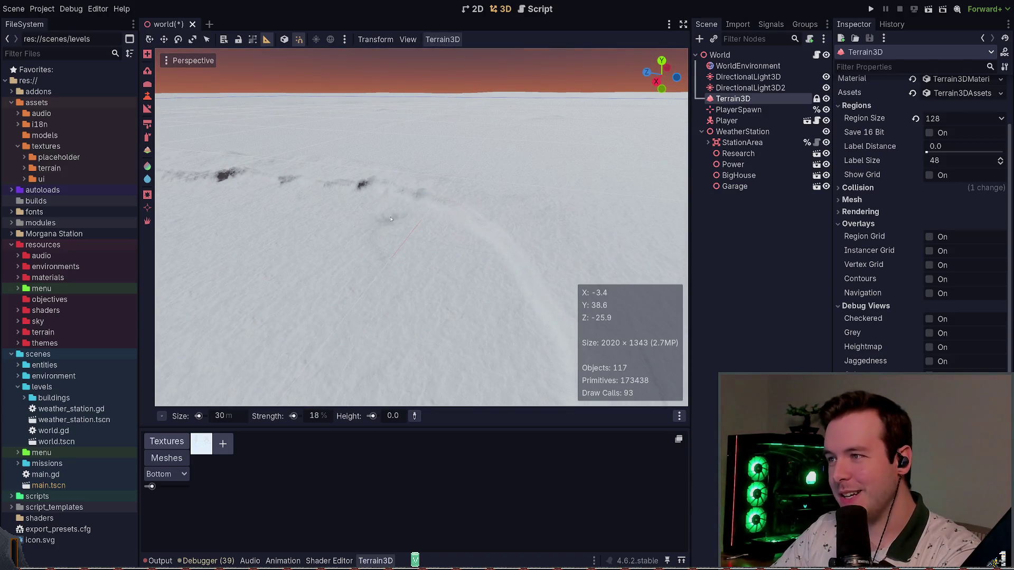
mouse_move(397, 274)
mouse_down()
mouse_move(398, 312)
mouse_move(388, 303)
mouse_move(394, 275)
mouse_up()
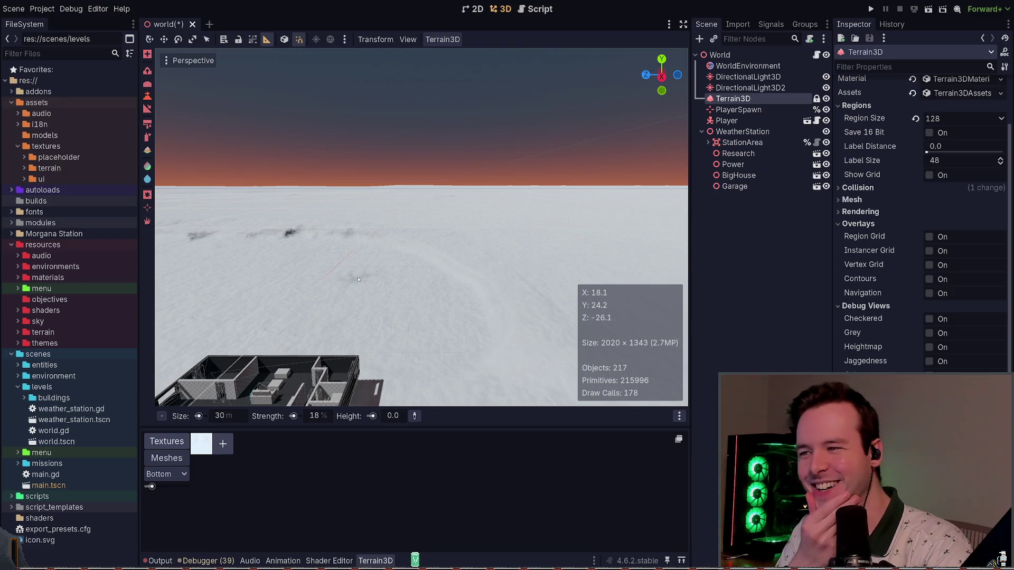
Fly close to the station building and select the roughness paint tool at -65% roughness
key(w)
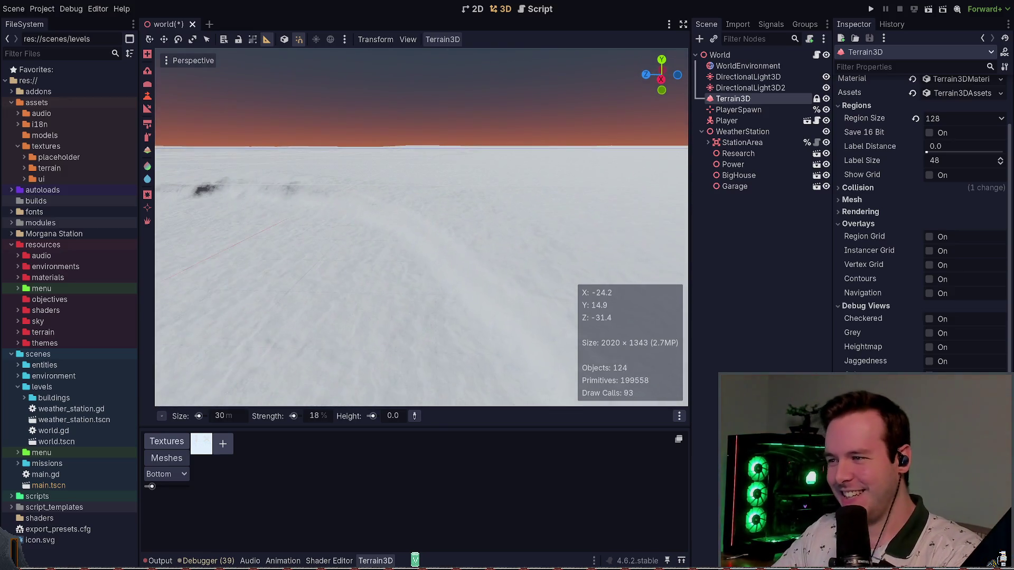
key(e)
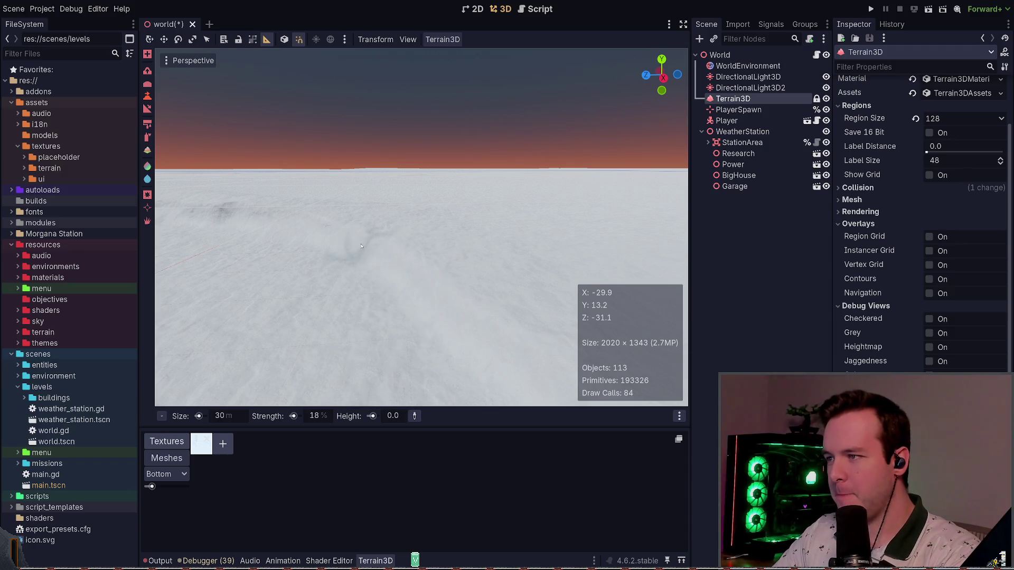
key(q)
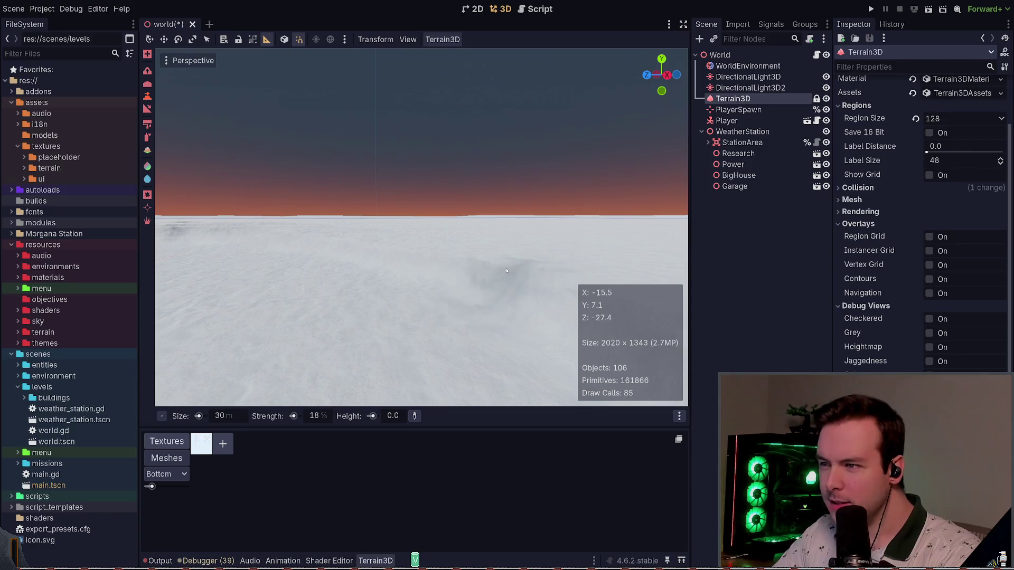
key(w)
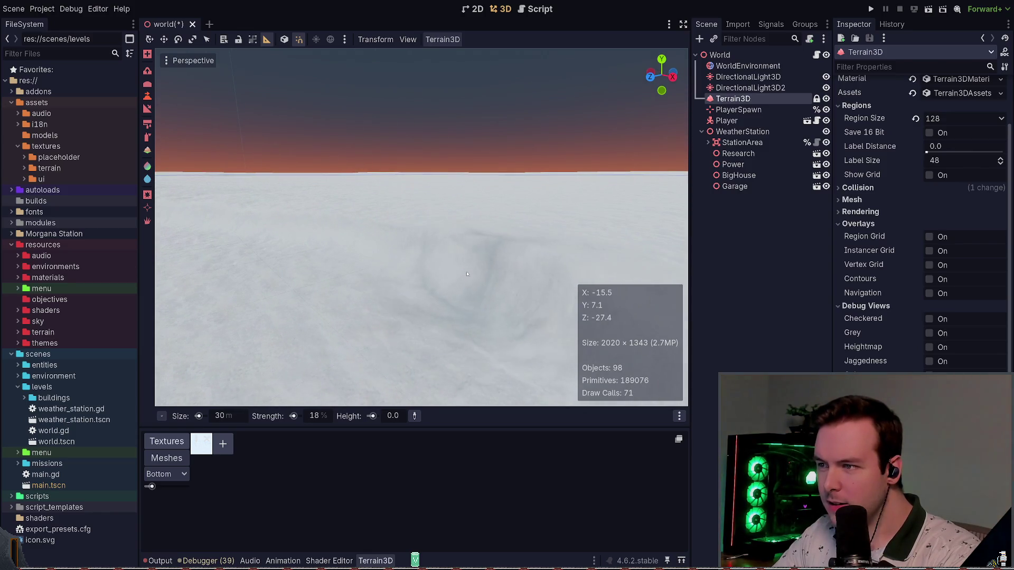
key(w)
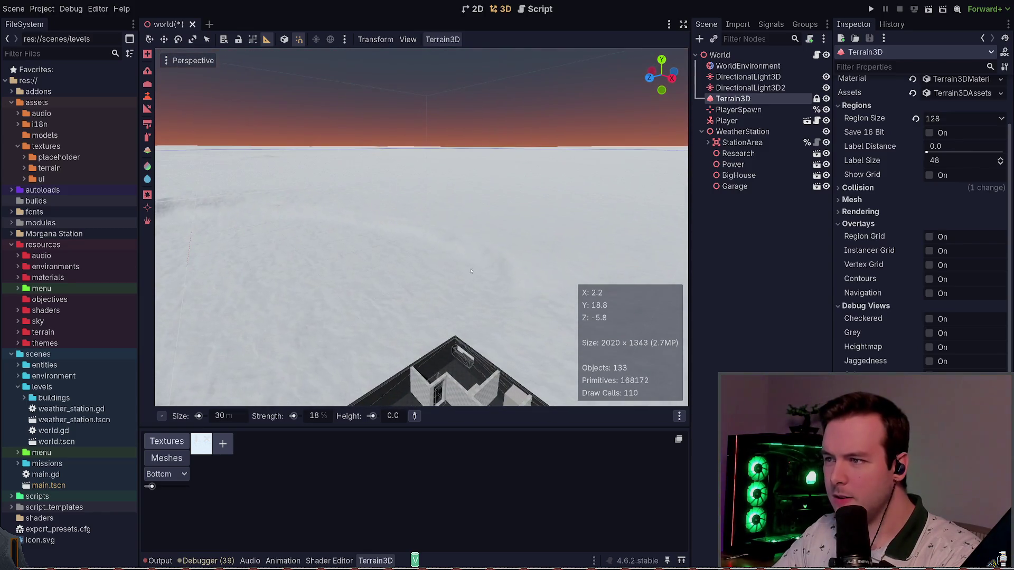
key(e)
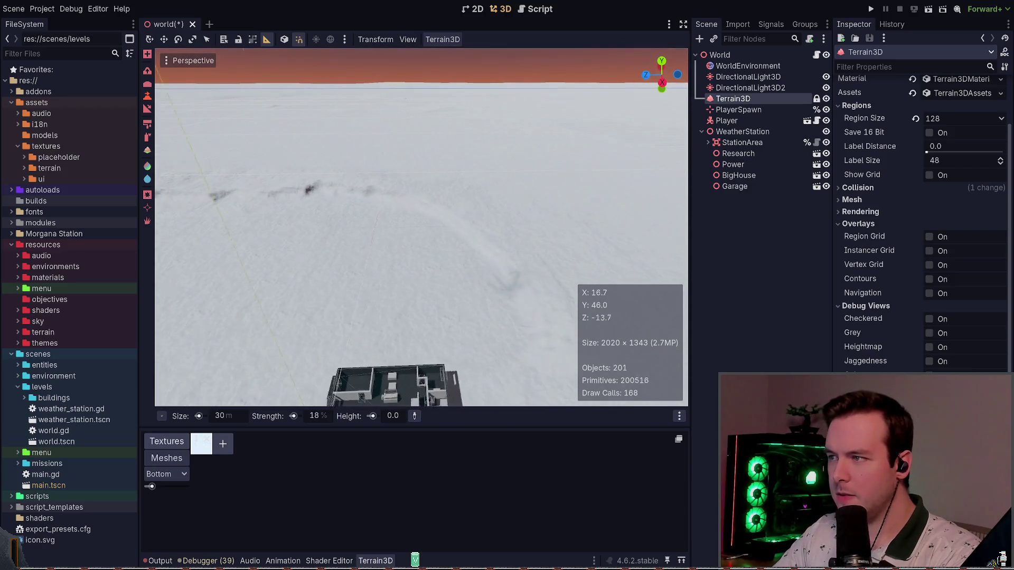
key(w)
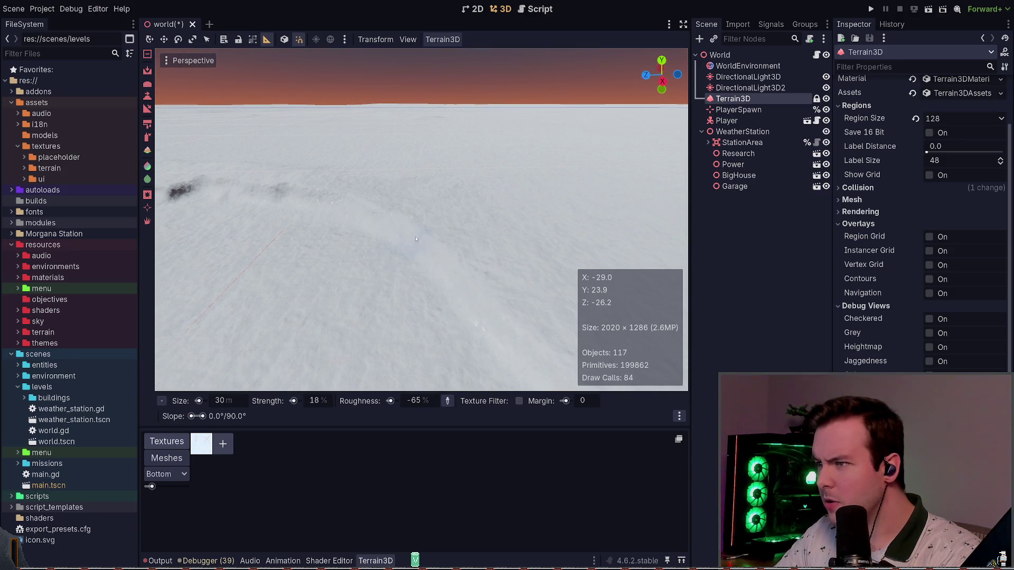
Switch to the Raise height tool with a 2.5 m brush height
click(148, 96)
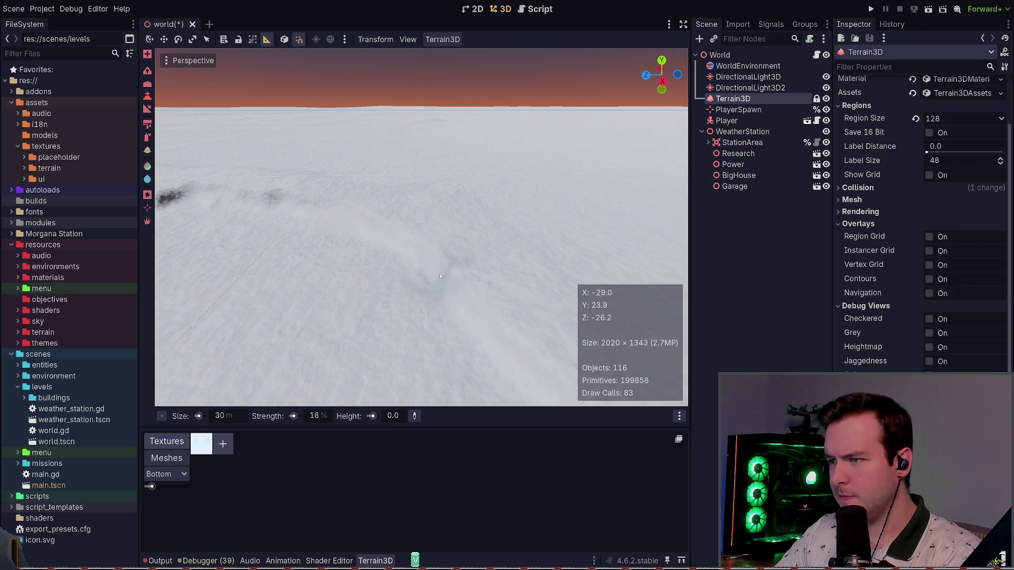
text(.5)
key(Return)
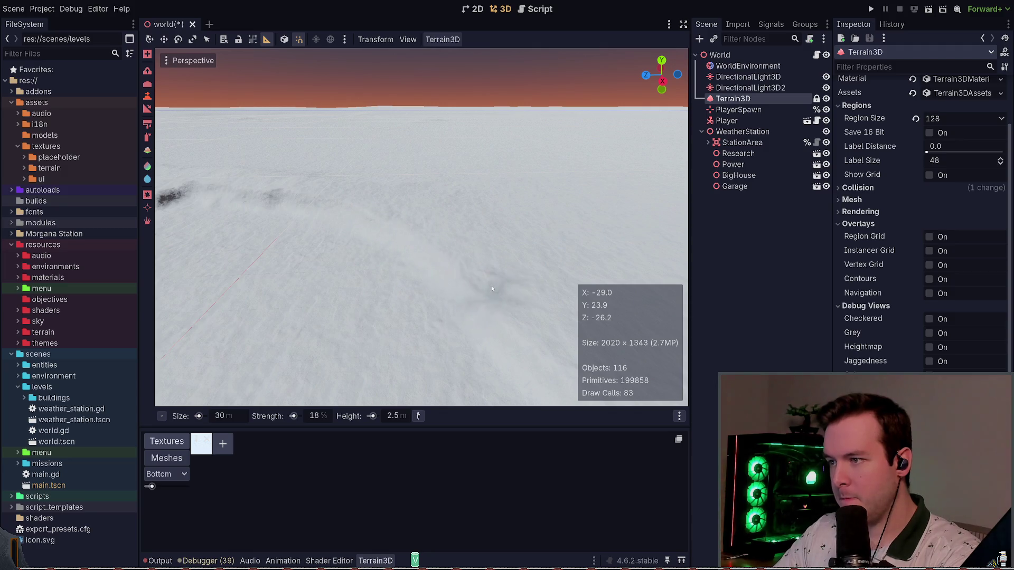
Look over the terrain further out, then save the world scene and run the game
mouse_move(552, 351)
mouse_down()
mouse_move(452, 260)
mouse_move(453, 338)
mouse_move(429, 240)
mouse_up()
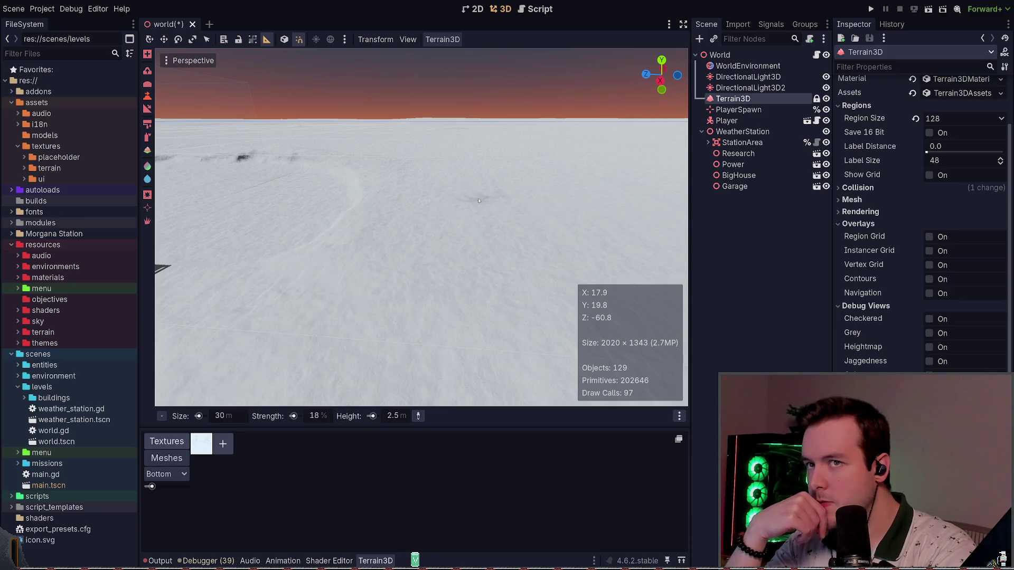
mouse_move(363, 199)
mouse_down()
mouse_move(363, 217)
mouse_move(364, 192)
mouse_up()
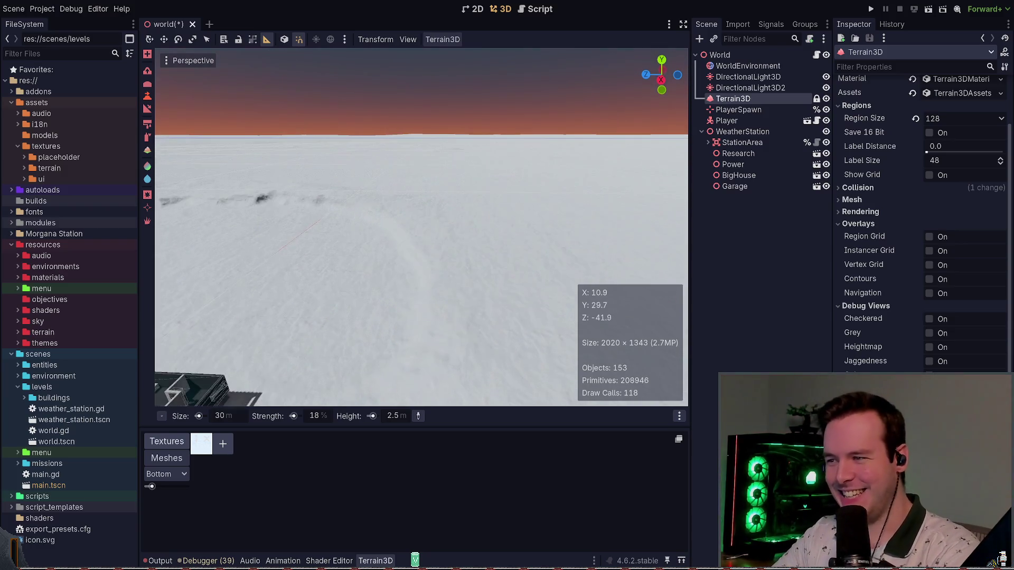
click(871, 9)
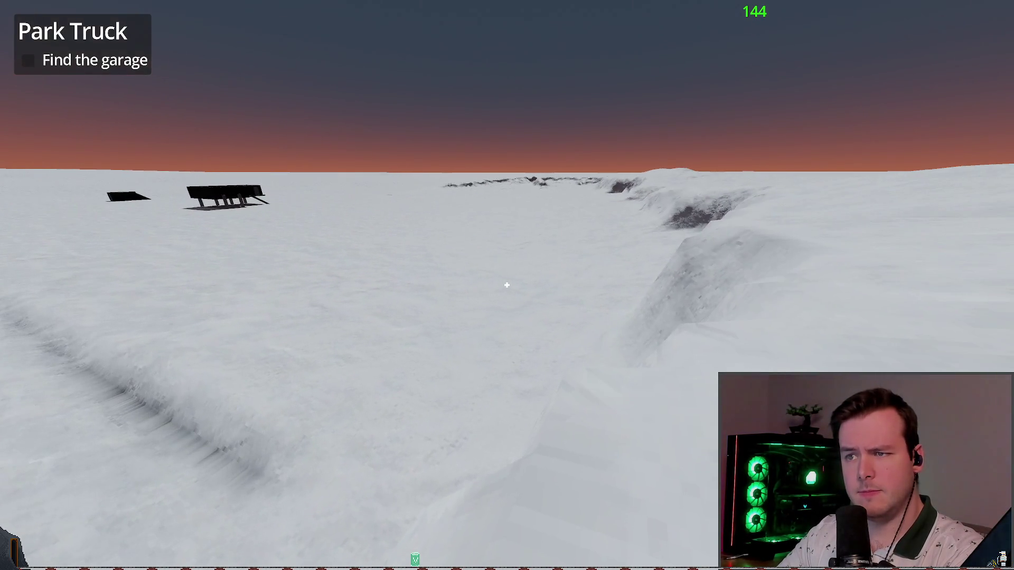
Open the in-game pause menu and choose Dev Quit to return to the editor
key(Escape)
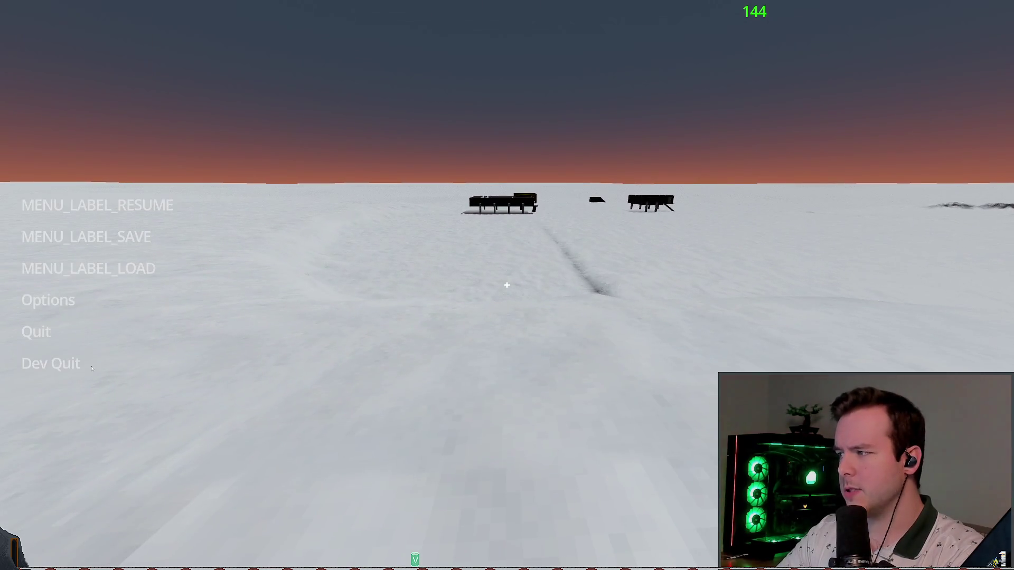
click(42, 365)
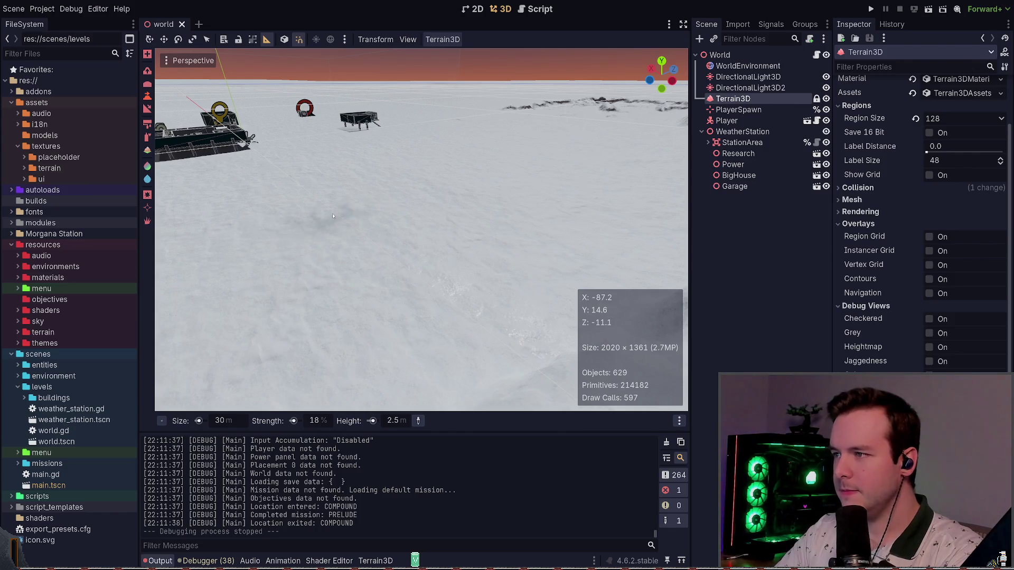
Paint trial raise strokes and a ridge, comparing them with undo and redo
drag(444, 264, 454, 254)
key(ctrl+z)
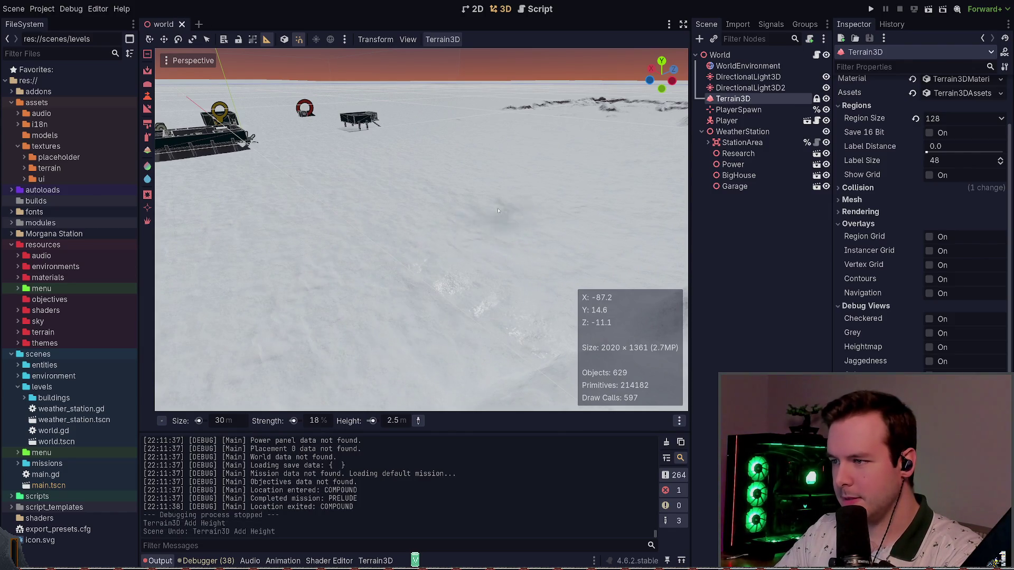
key(ctrl+z)
key(ctrl+shift+z)
key(ctrl+shift+z)
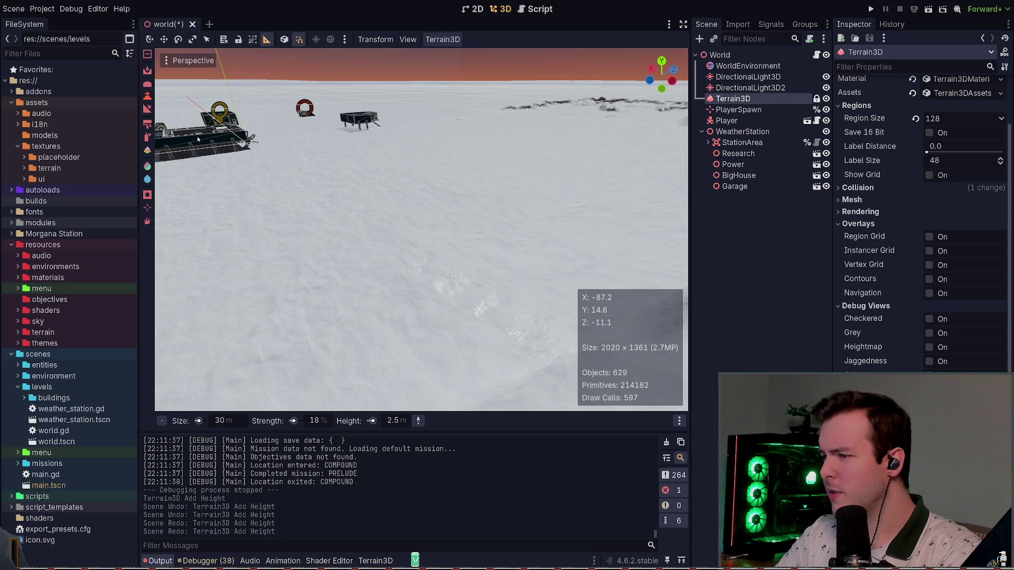
key(ctrl+z)
key(ctrl+z)
key(ctrl+shift+z)
key(ctrl+shift+z)
drag(470, 292, 502, 253)
key(ctrl+z)
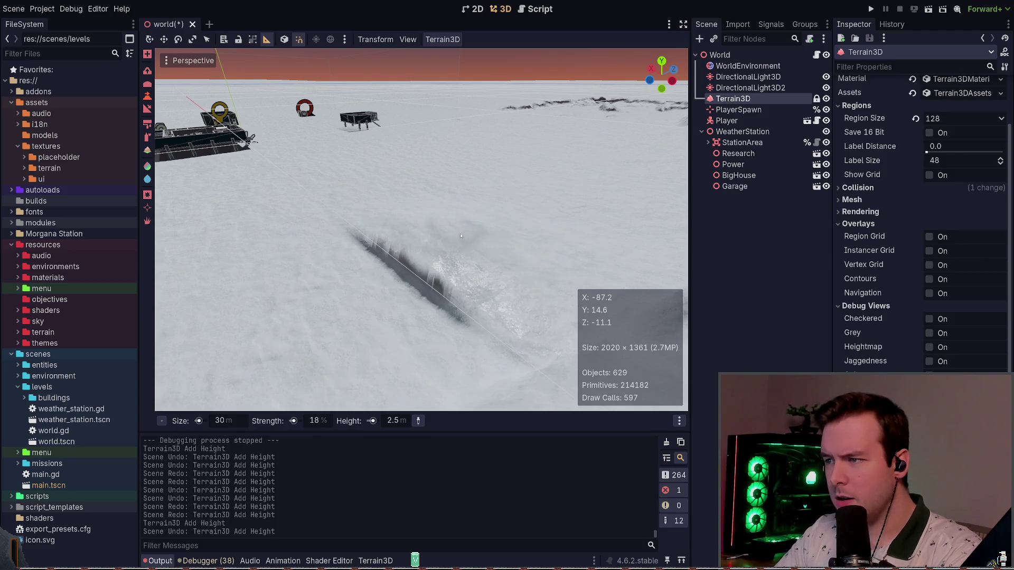
Undo the trench strokes, save the world scene, and smooth out the dark gash
key(w)
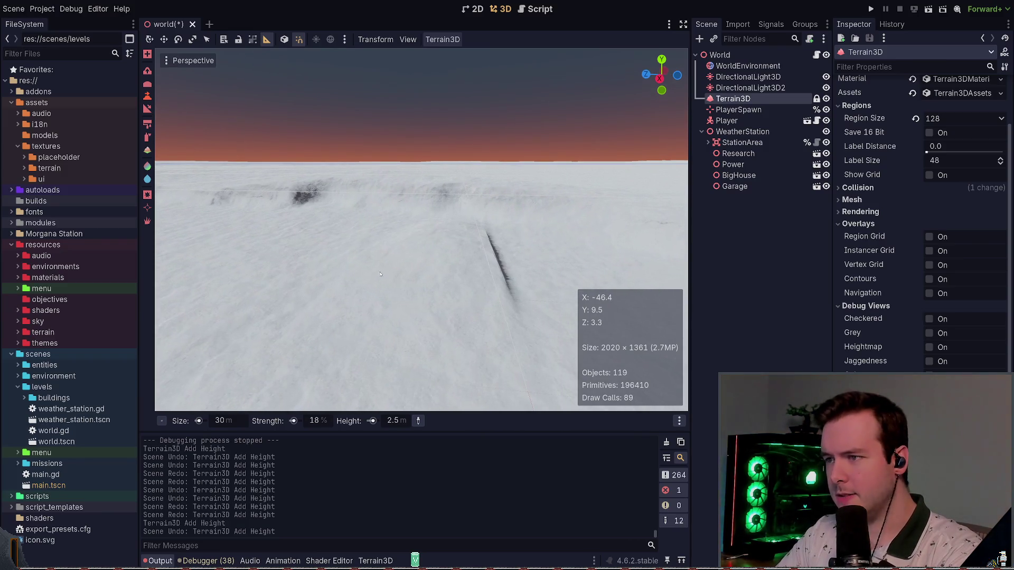
key(ctrl+z)
key(ctrl+shift+z)
key(ctrl+z)
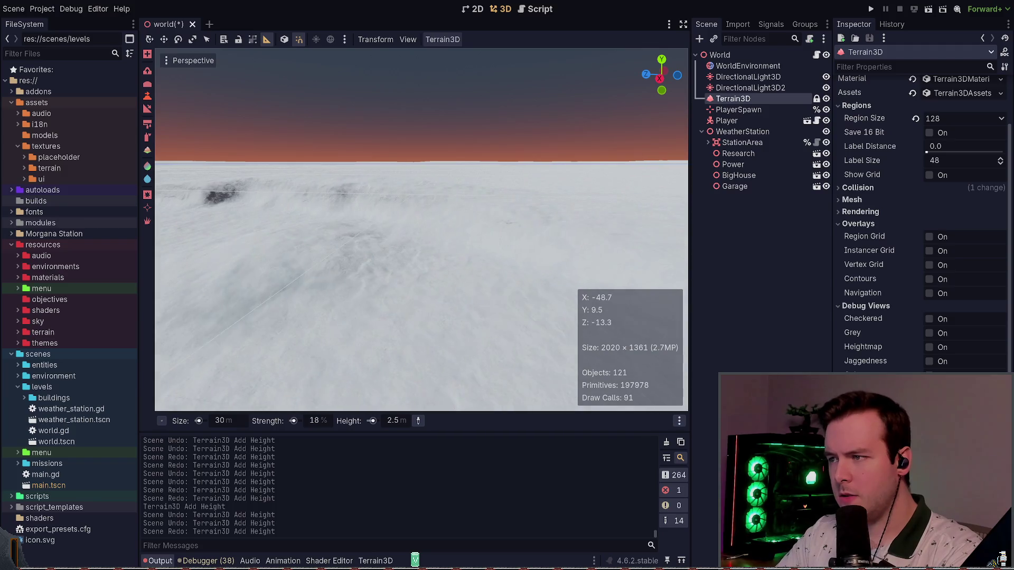
key(ctrl+z)
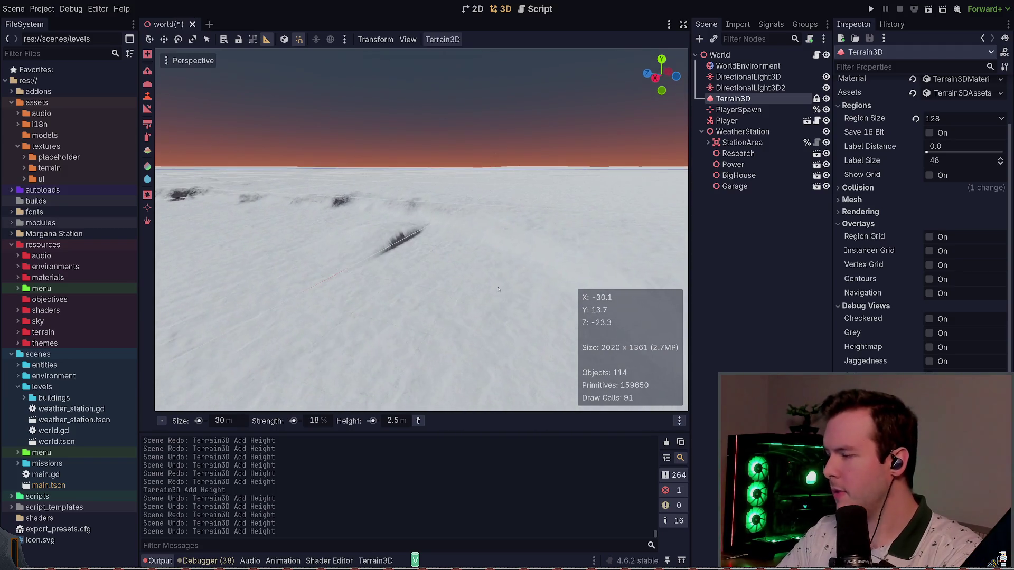
key(ctrl+s)
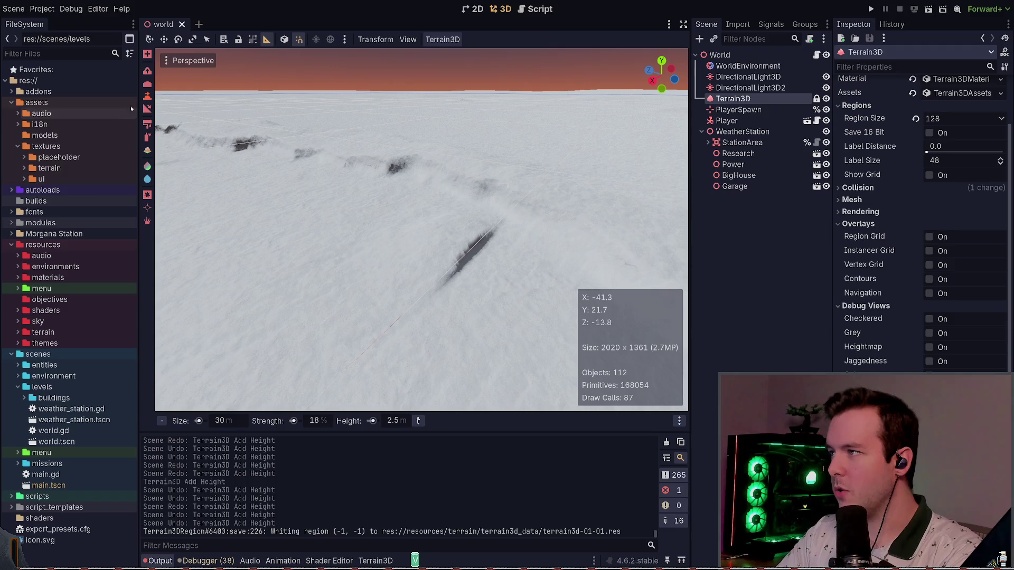
mouse_move(494, 301)
mouse_down()
mouse_move(470, 254)
mouse_move(475, 264)
mouse_move(385, 281)
mouse_up()
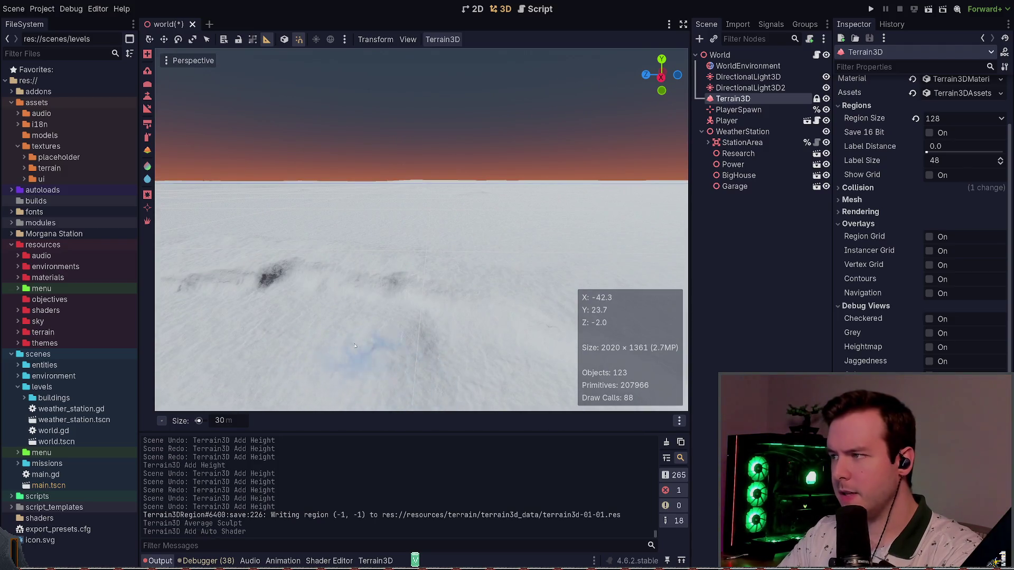
Save the smoothed terrain, fly over the station area, and set a 5 m brush with 0.0 height
key(ctrl+s)
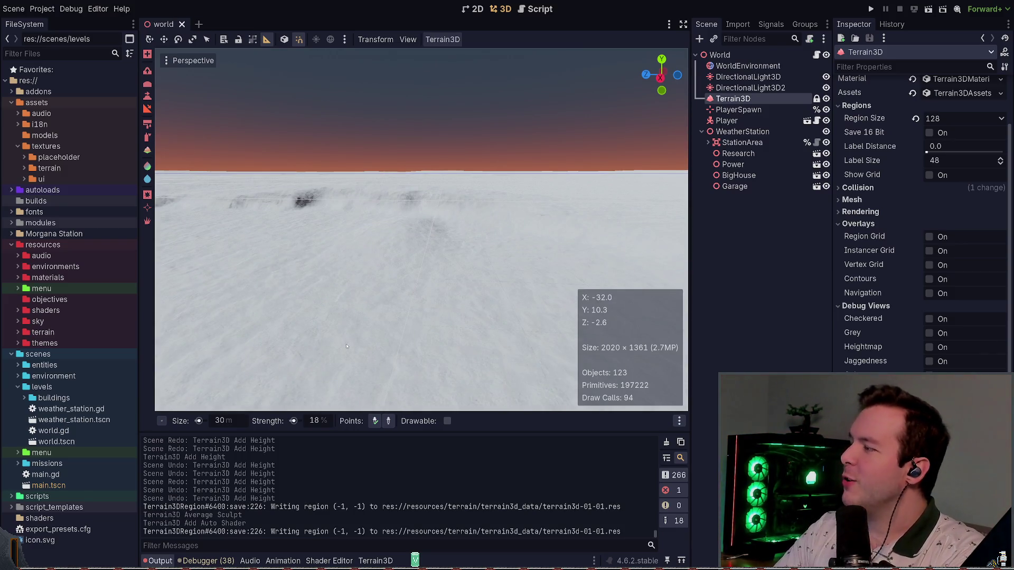
mouse_move(453, 278)
mouse_down()
mouse_move(616, 264)
mouse_move(544, 271)
mouse_move(425, 242)
mouse_up()
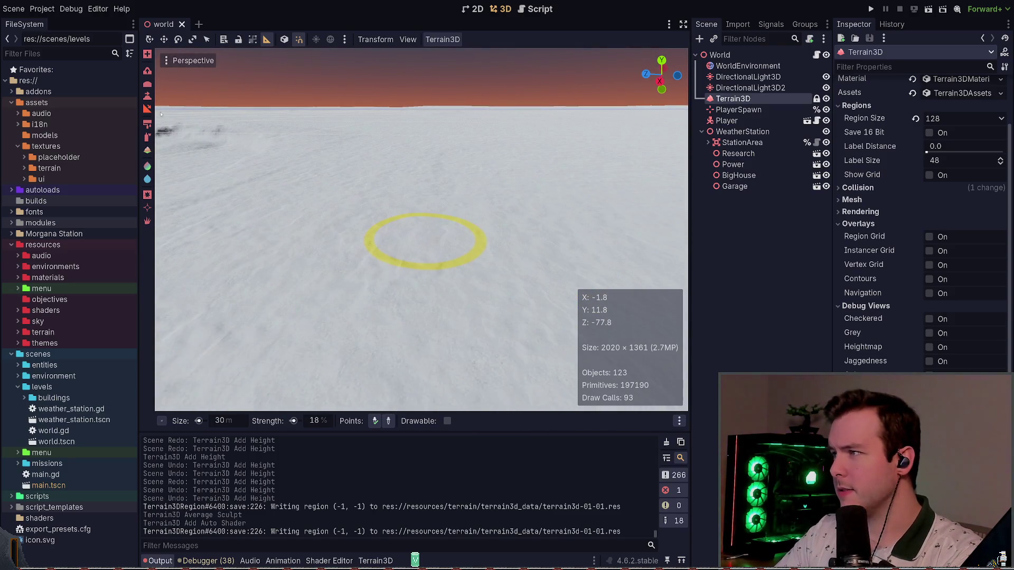
drag(421, 230, 421, 230)
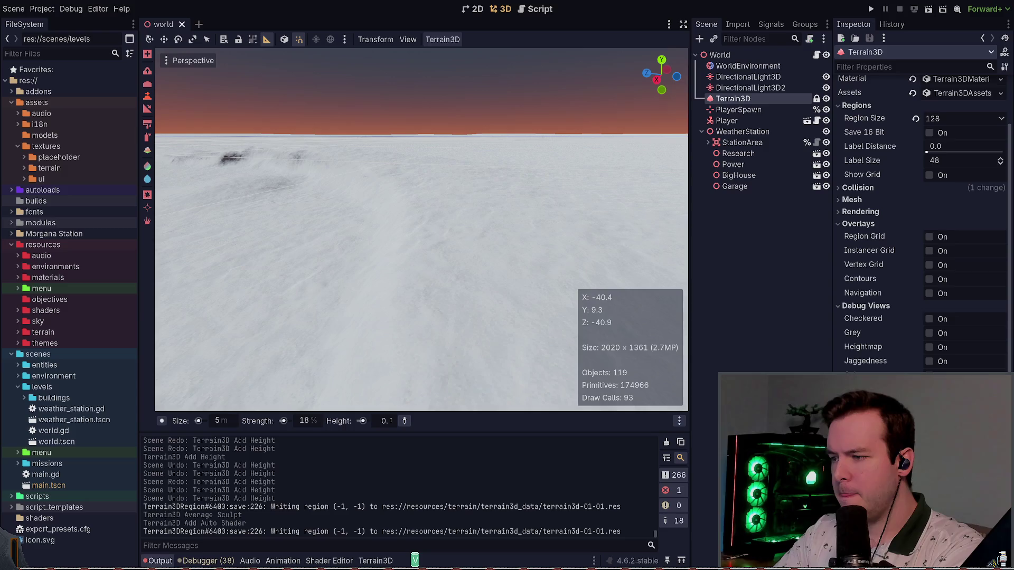
Set the Terrain3D brush height to 0.3 m and raise the terrain with two clicks
text(3)
key(Return)
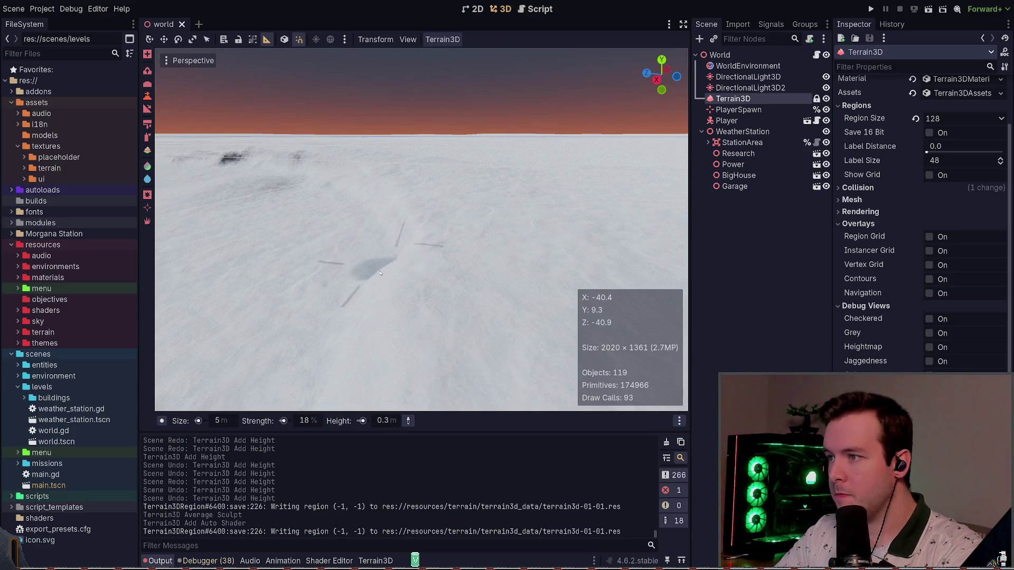
click(375, 311)
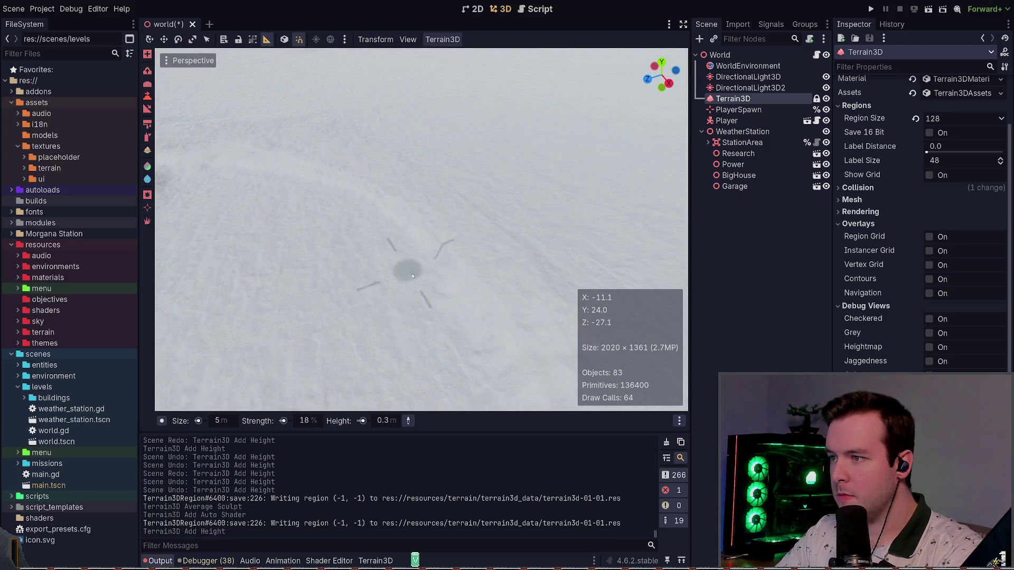
click(466, 336)
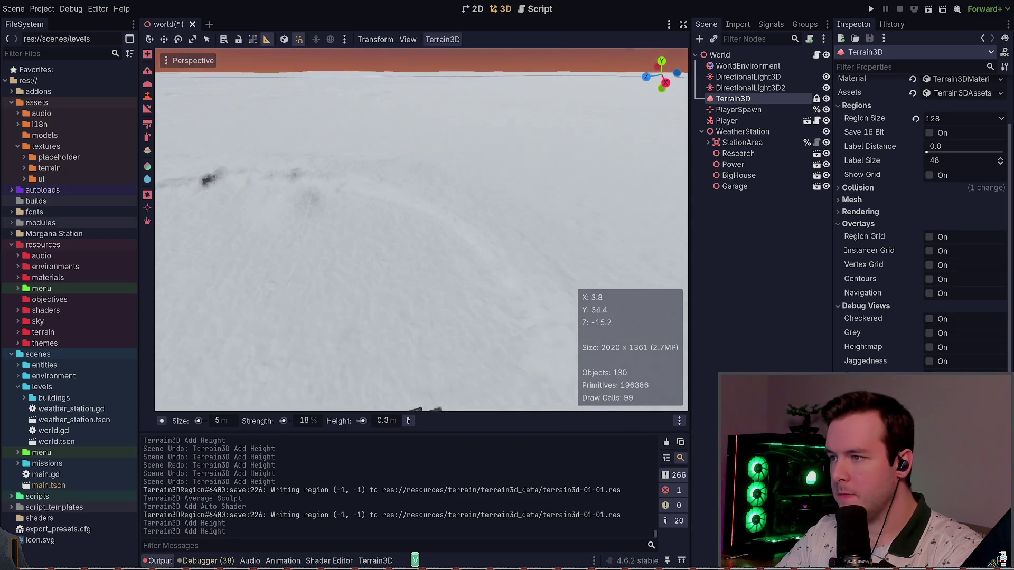
Save the world scene while flying the camera around to review the vehicle area
key(w)
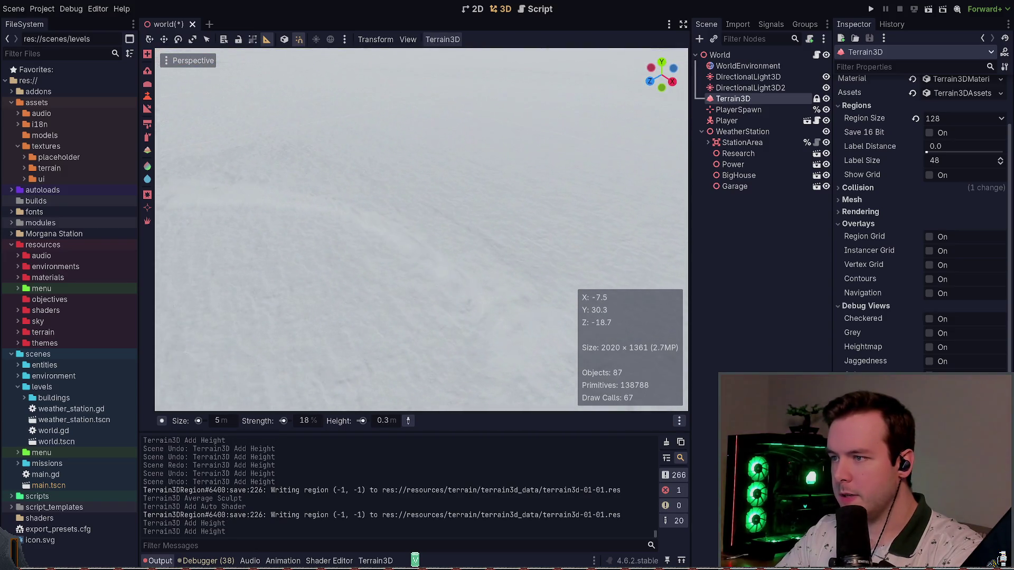
key(ctrl+s)
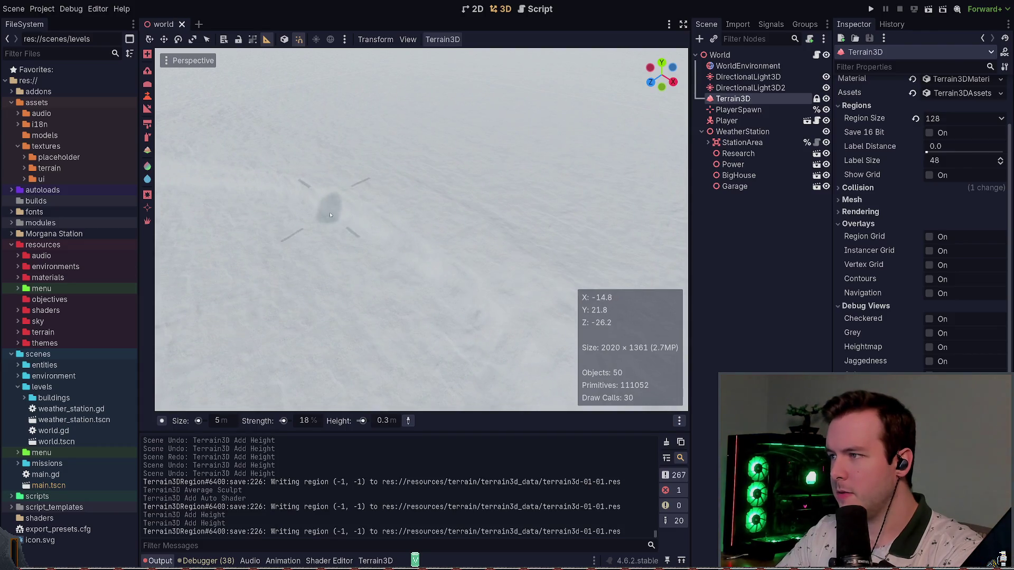
key(w)
key(s)
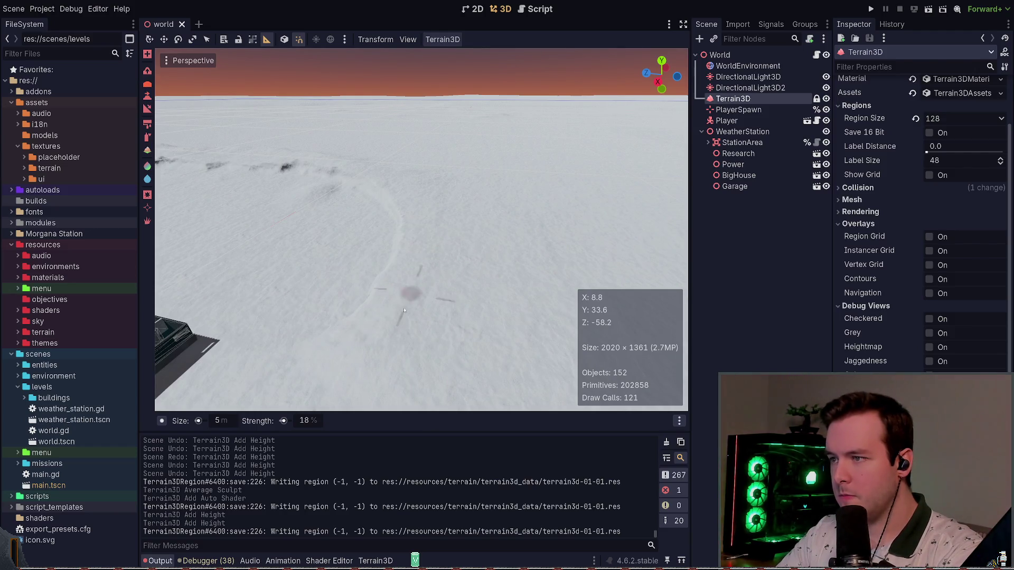
Smooth several stretches of terrain around the compound with the 122 m brush
scroll(448, 353, up, 5)
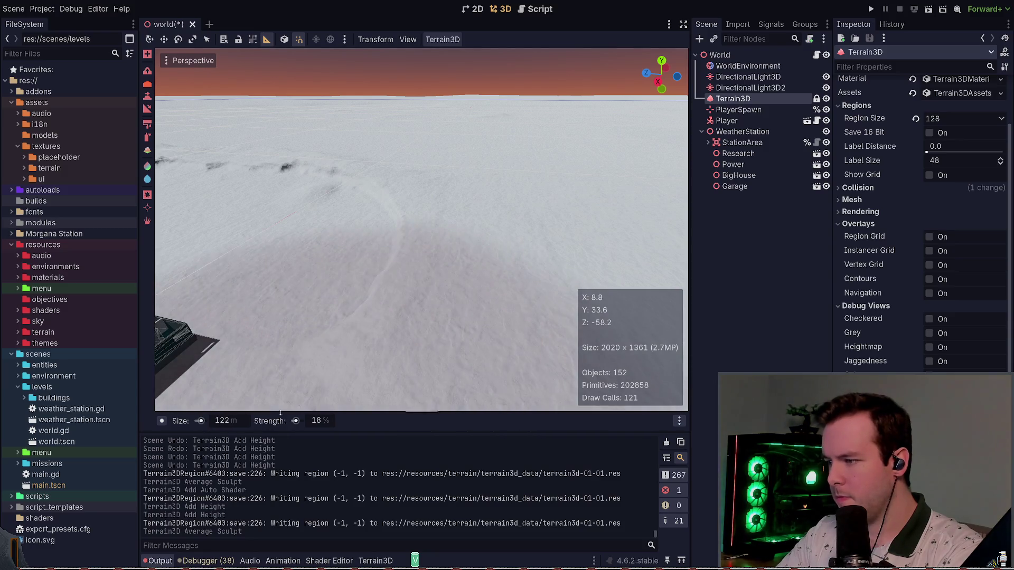
shift+click(498, 333)
scroll(498, 332, down, 5)
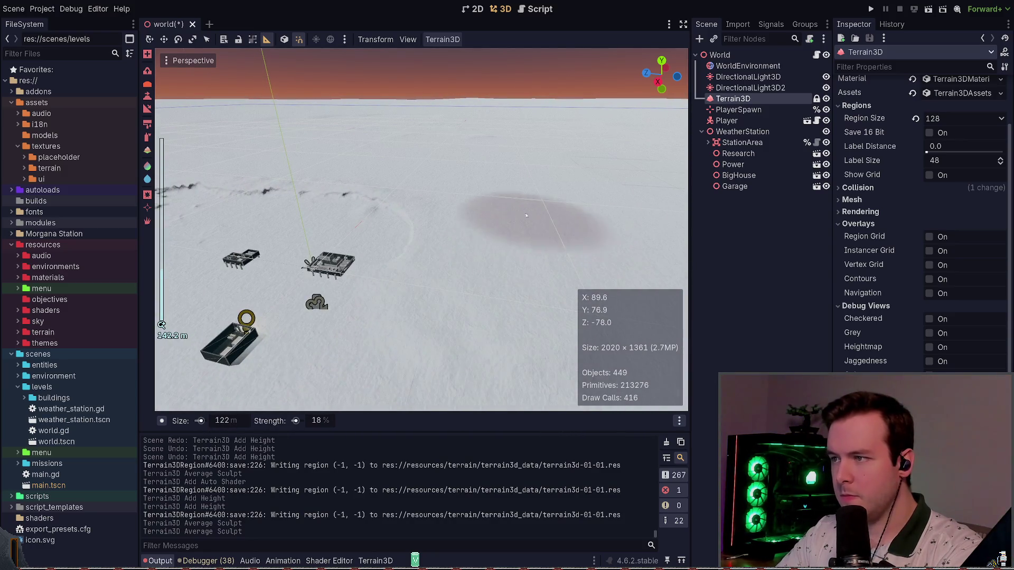
shift+click(421, 227)
shift+click(416, 226)
scroll(391, 211, up, 5)
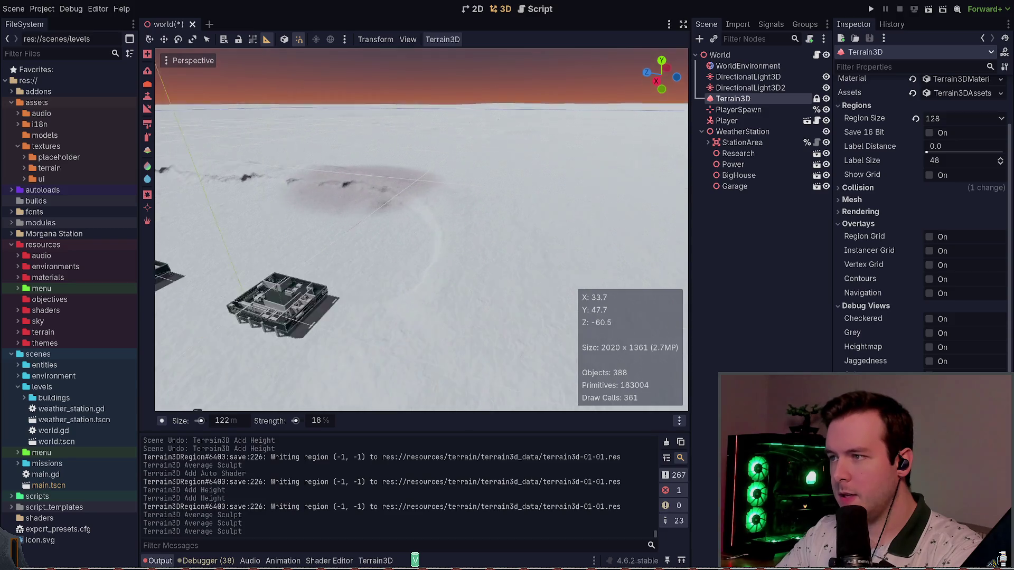
Compare the last smoothing stroke with undo/redo, keep it, and save the world scene
key(ctrl+z)
key(ctrl+shift+z)
key(ctrl+z)
key(ctrl+shift+z)
key(ctrl+z)
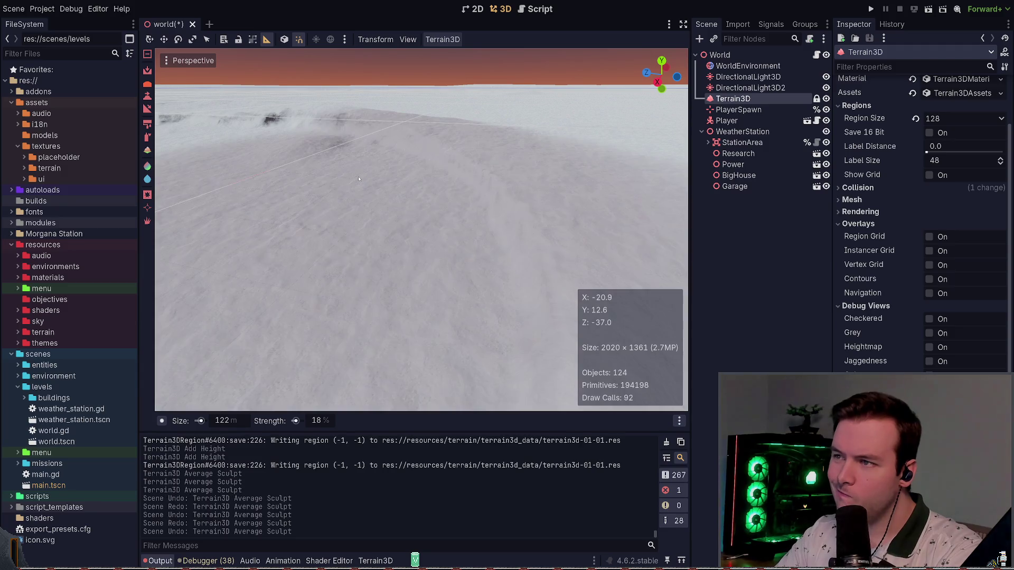
key(ctrl+shift+z)
key(ctrl+s)
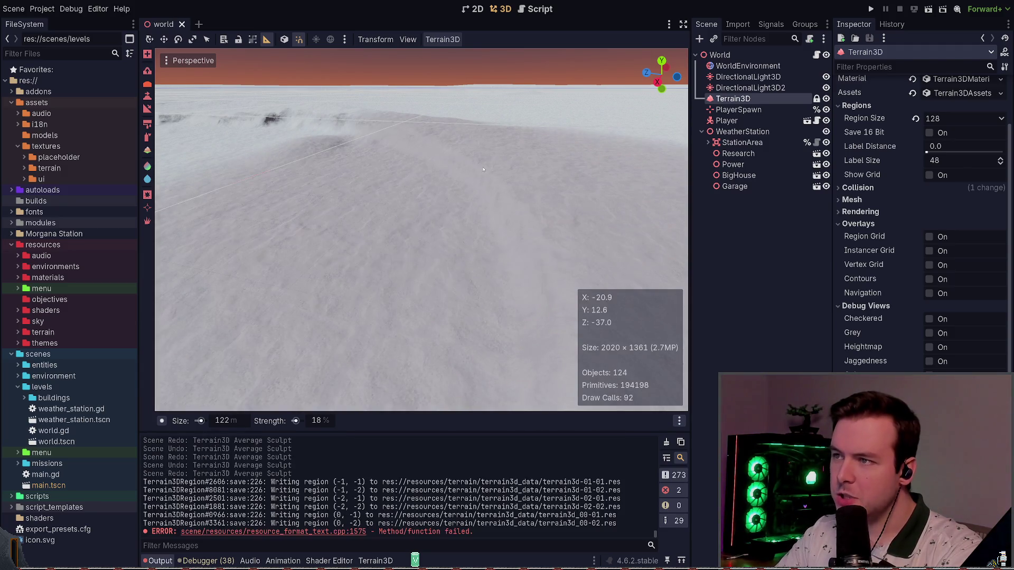
Turn the view toward the two buildings, hide DirectionalLight3D2, and launch the game
scroll(443, 166, down, 5)
scroll(443, 167, up, 5)
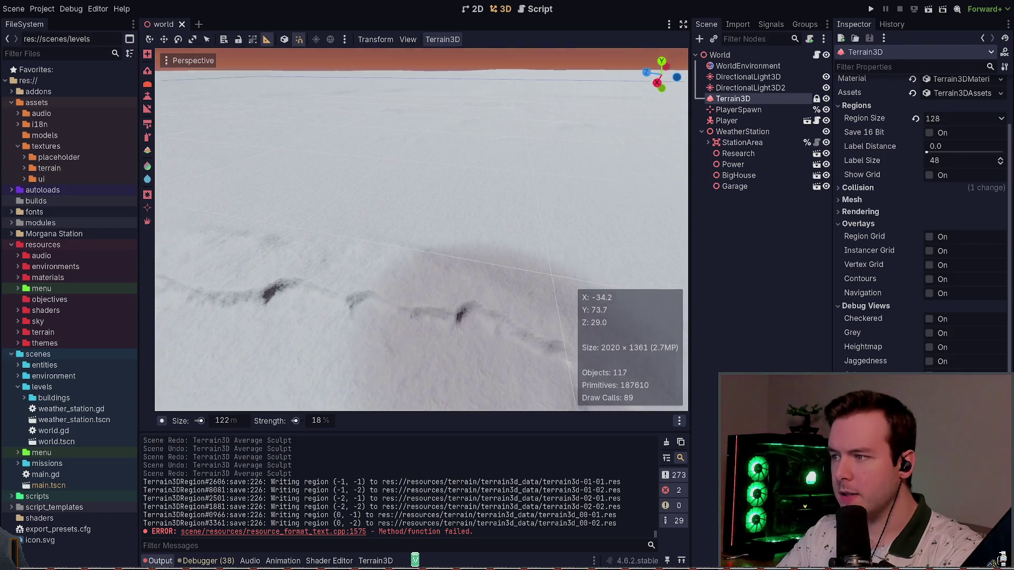
scroll(442, 167, down, 5)
drag(442, 167, 472, 261)
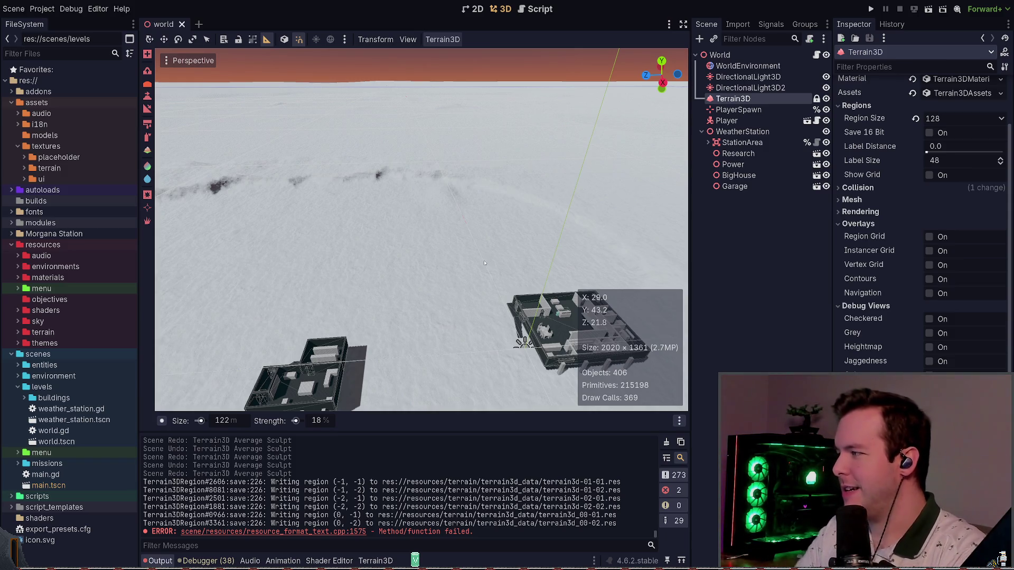
click(826, 87)
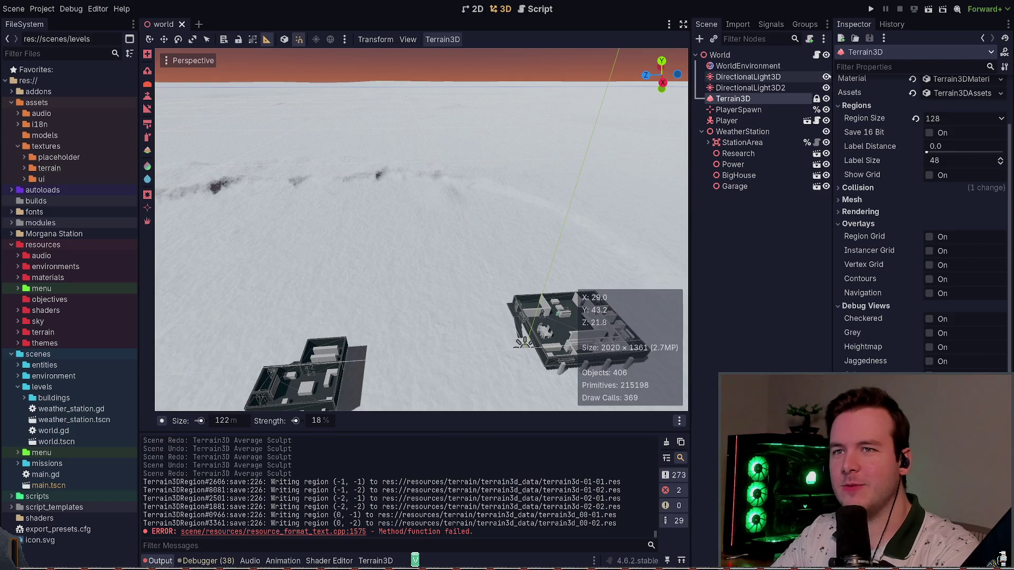
click(826, 88)
click(826, 87)
click(871, 9)
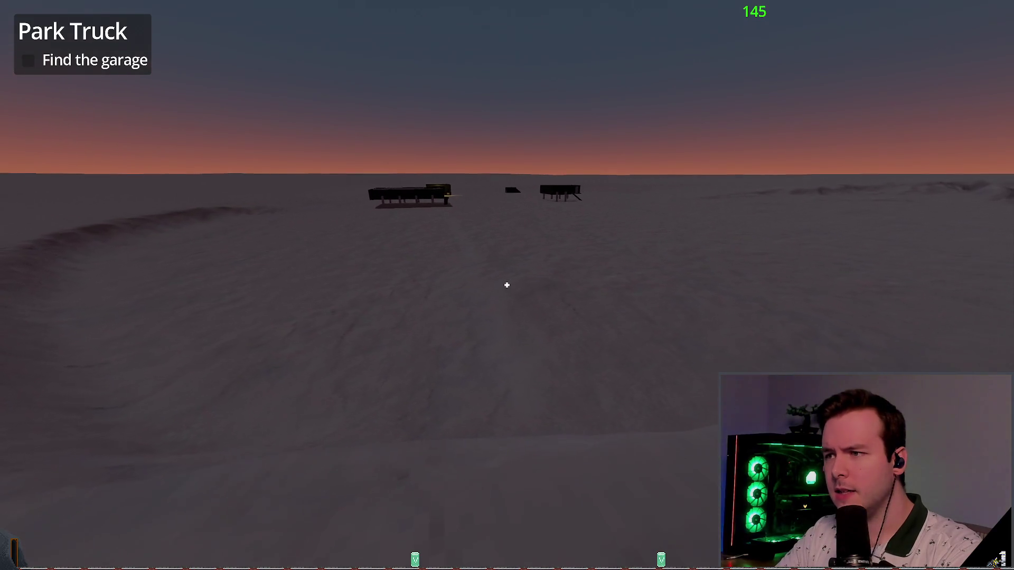
Quit the running game and shrink the terrain brush to 11 m
key(Escape)
key(Return)
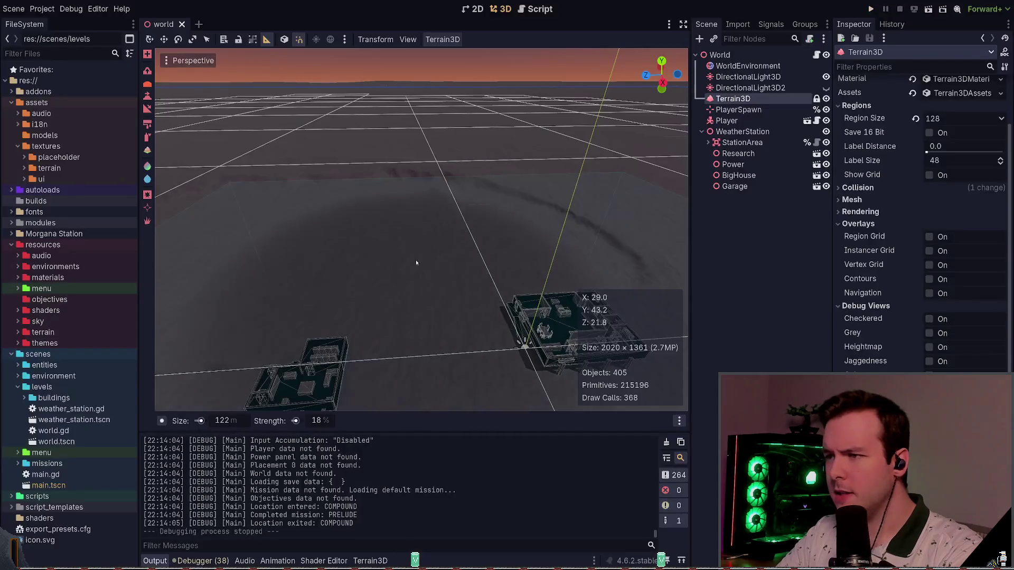
scroll(497, 253, up, 5)
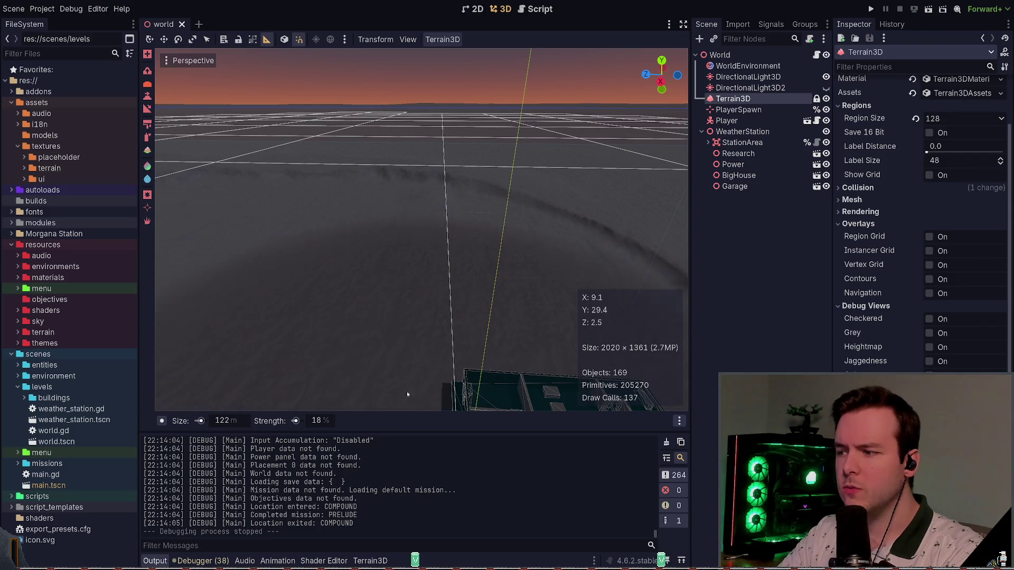
drag(199, 421, 199, 421)
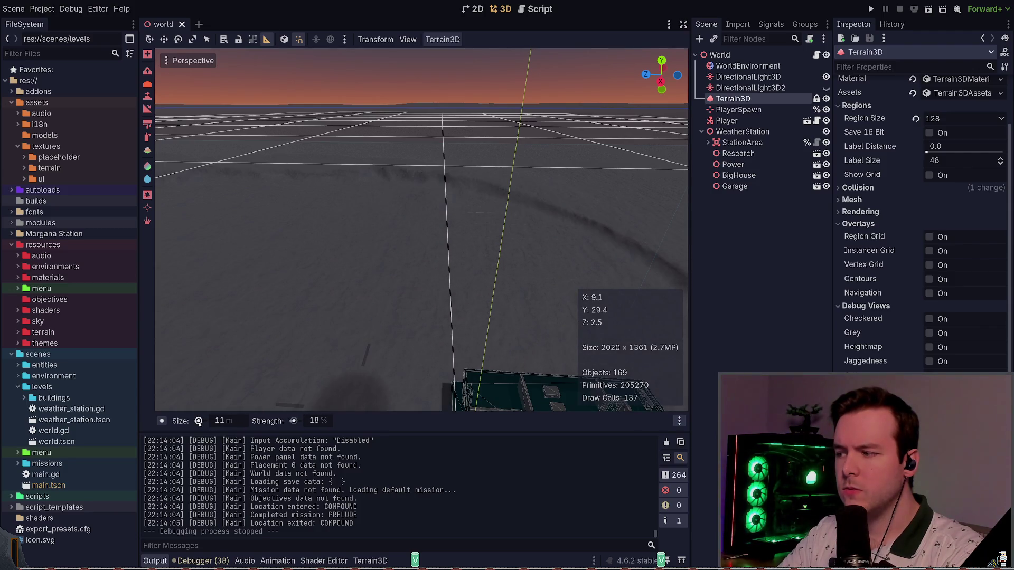
drag(460, 284, 460, 283)
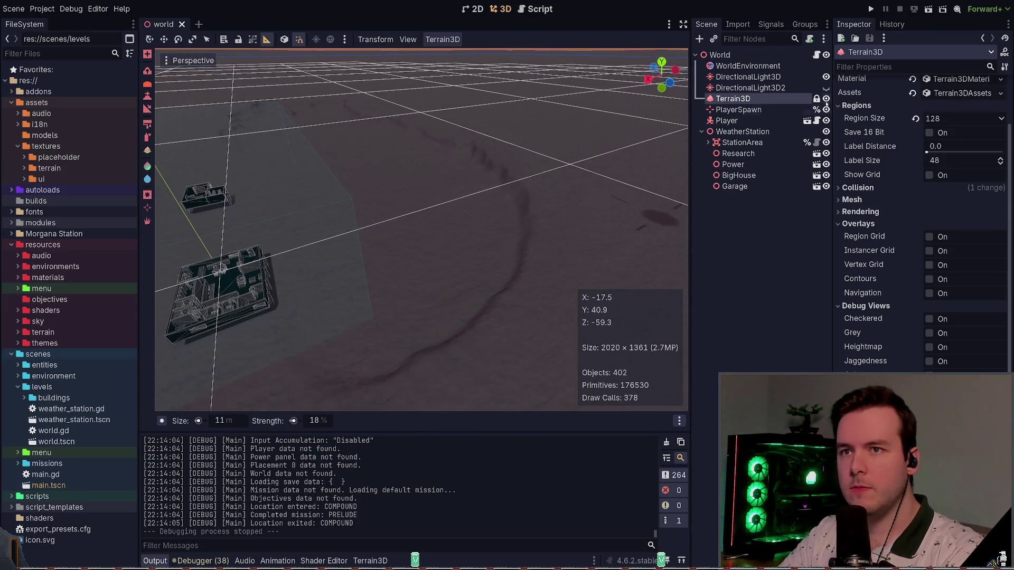
Make DirectionalLight3D2 visible again and smooth a small patch of terrain beside the compound
click(826, 87)
click(827, 99)
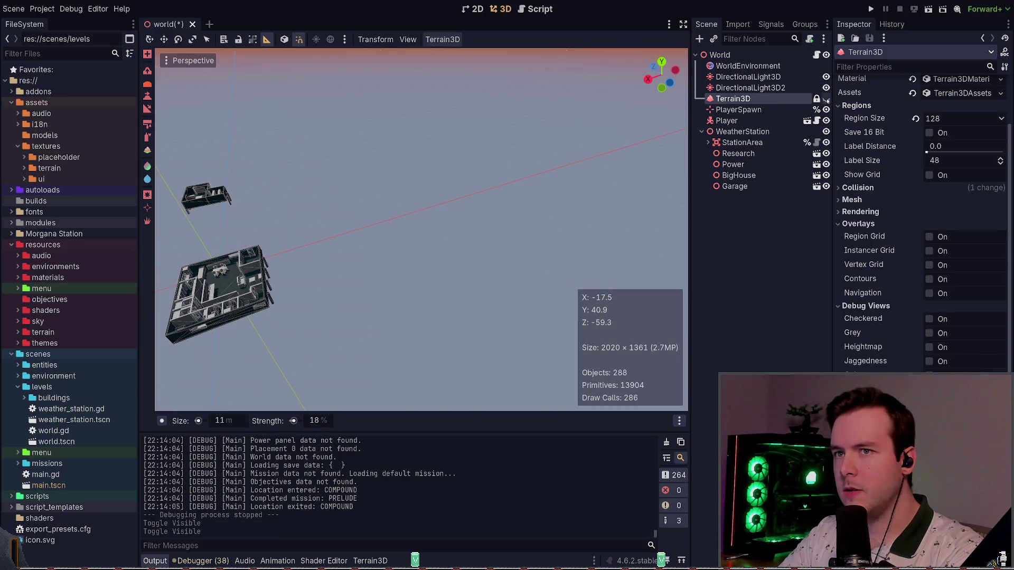
click(827, 99)
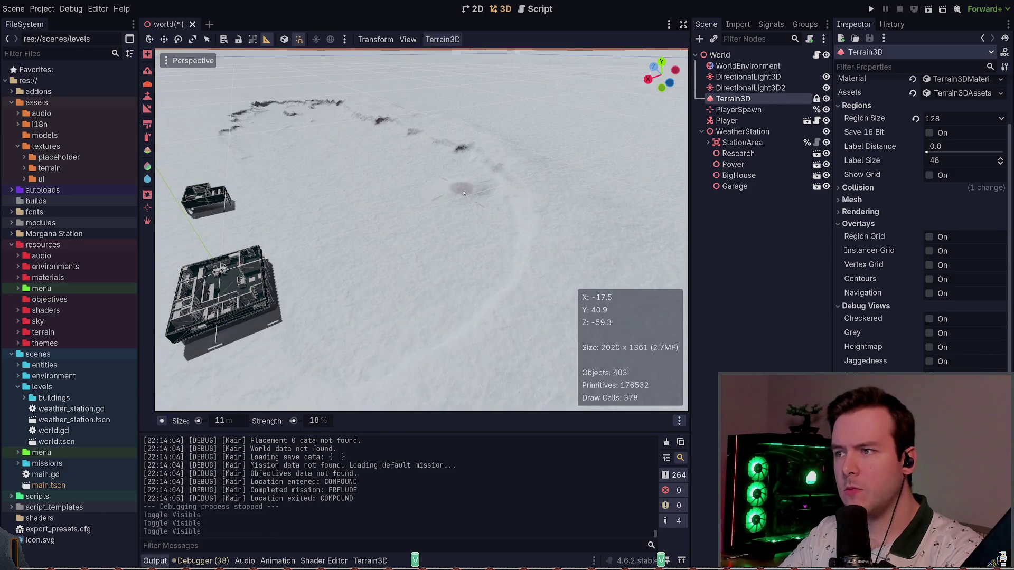
scroll(461, 190, up, 4)
mouse_move(290, 231)
mouse_down()
mouse_move(362, 309)
mouse_move(457, 260)
mouse_move(362, 312)
mouse_move(355, 409)
mouse_up()
scroll(457, 260, down, 4)
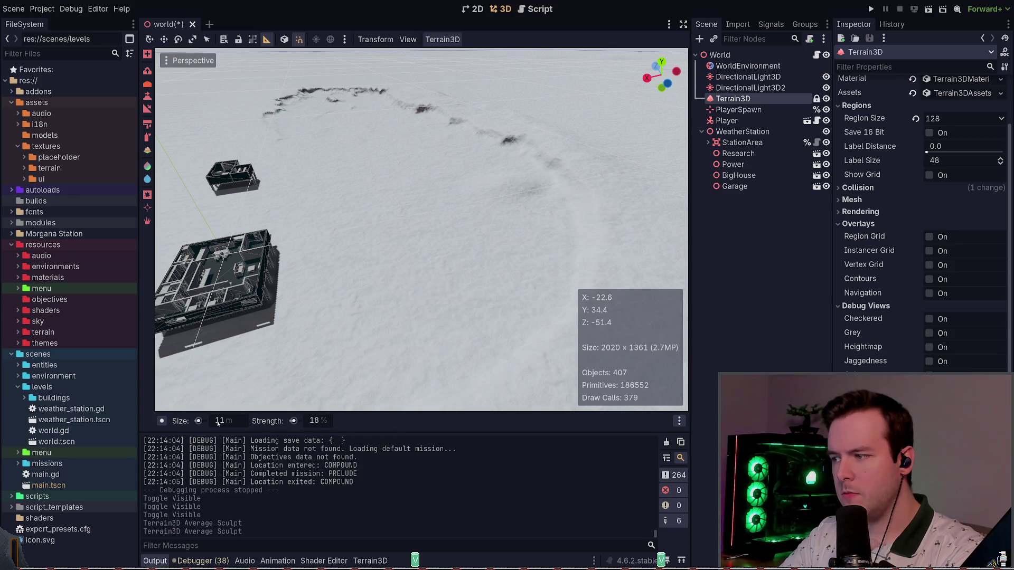
text(20)
Smooth the terrain beside the buildings with a 20 m brush, then save and run the game
key(Return)
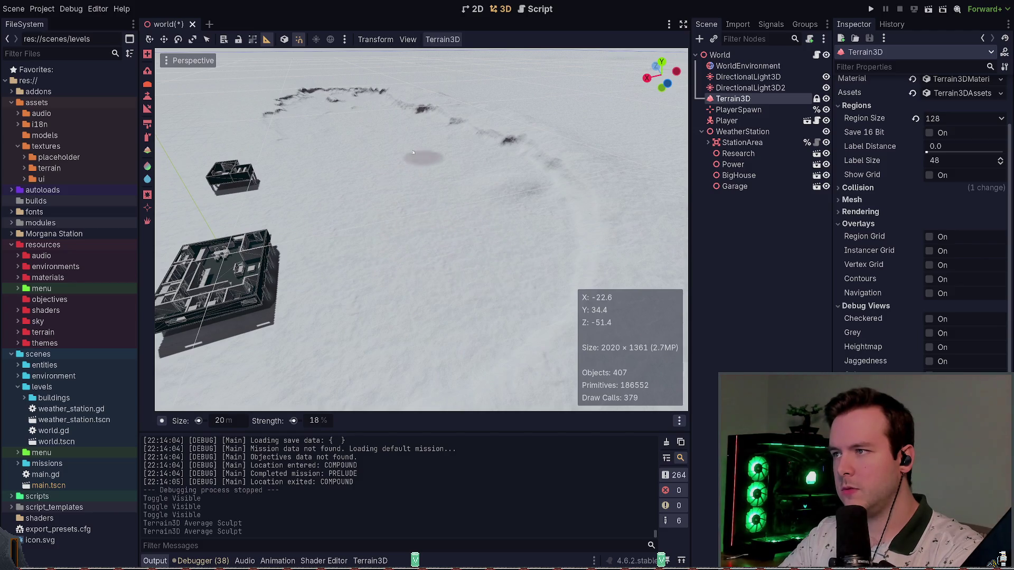
mouse_move(457, 173)
mouse_down()
mouse_move(384, 296)
mouse_move(462, 235)
mouse_up()
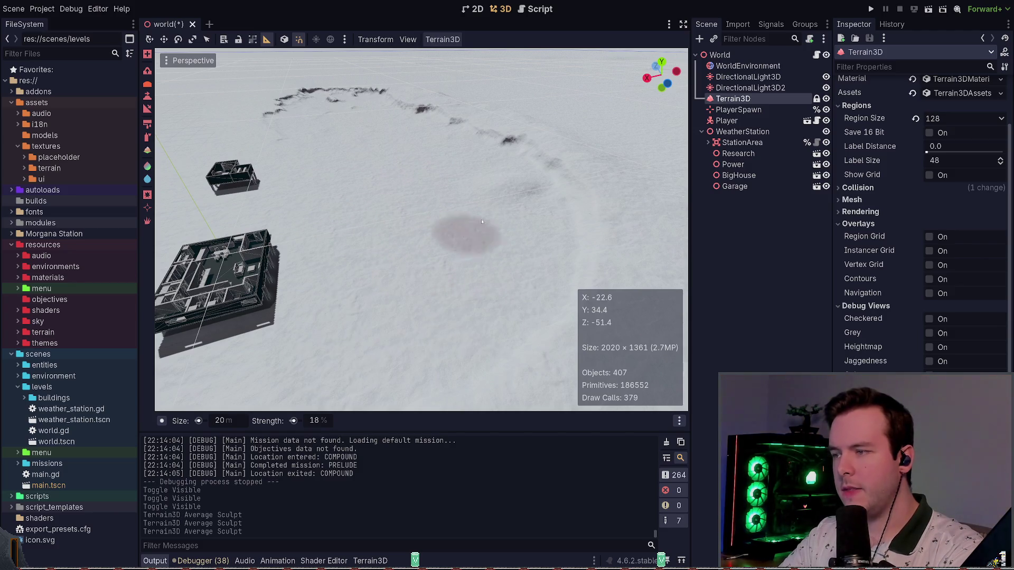
click(871, 9)
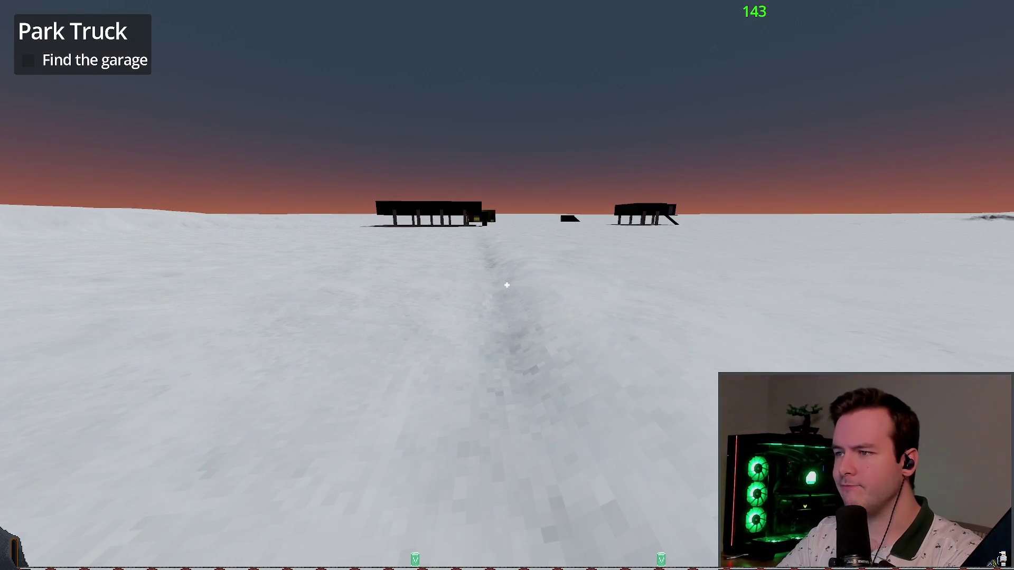
Switch from the running game back to the Godot editor
key(alt+Tab)
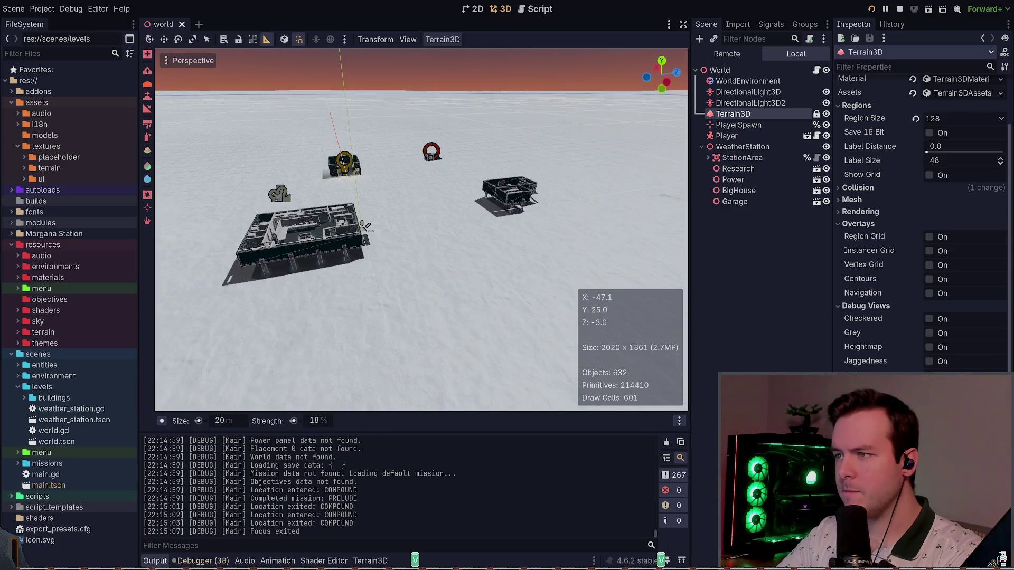
Orbit the viewport across the snow toward the station, then stop the running game
scroll(453, 262, down, 5)
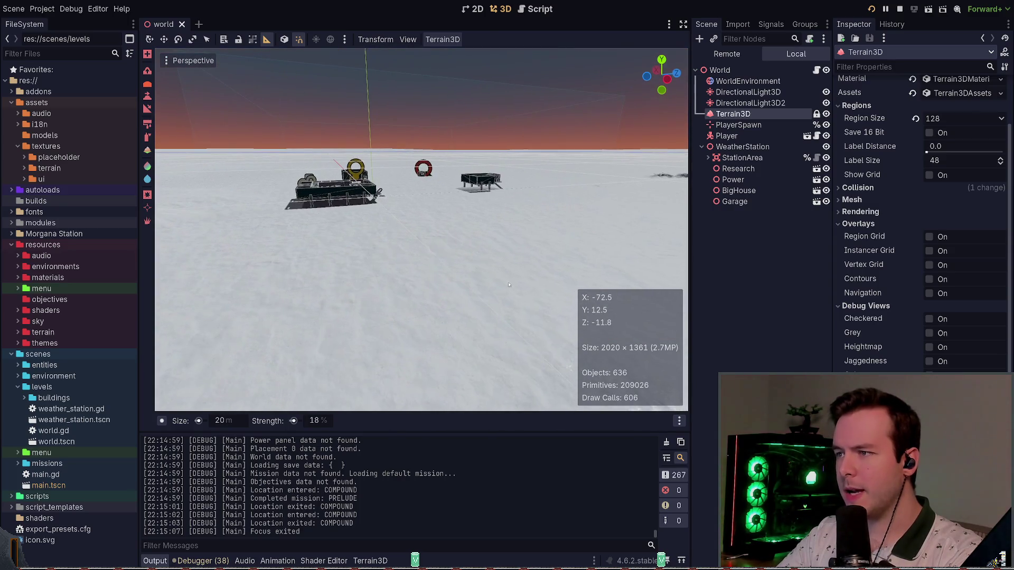
scroll(452, 263, up, 8)
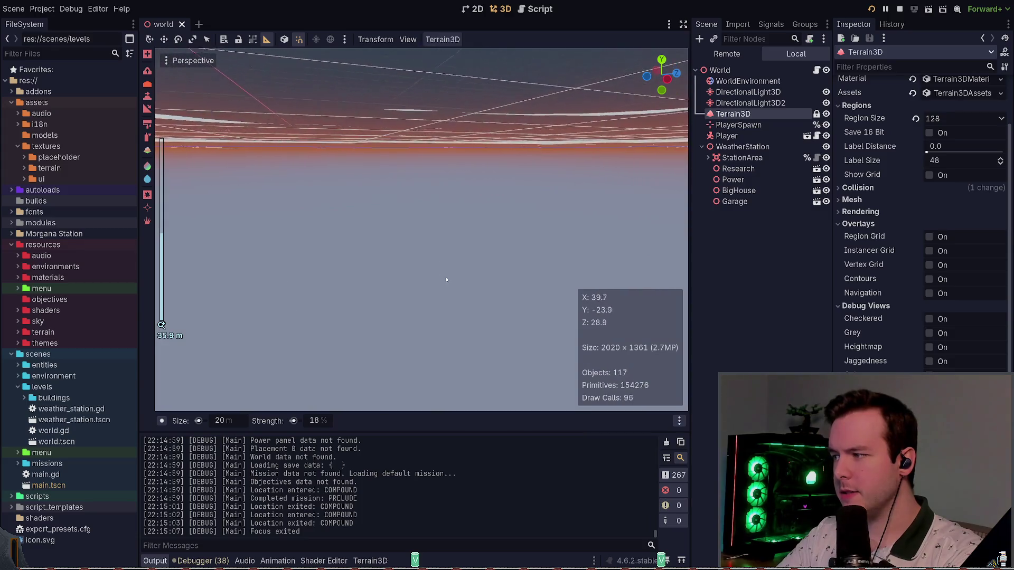
drag(446, 283, 473, 249)
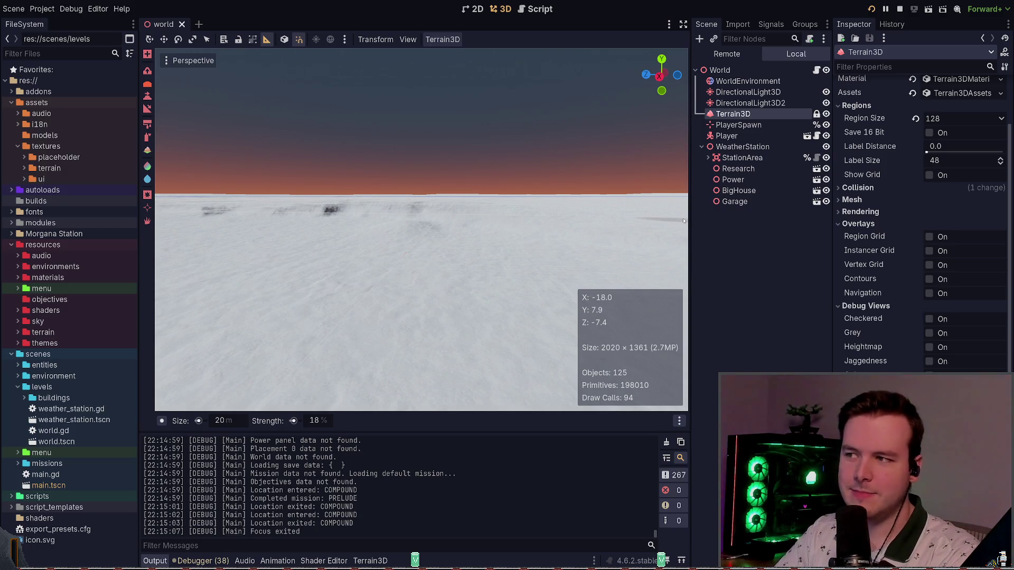
drag(513, 188, 510, 175)
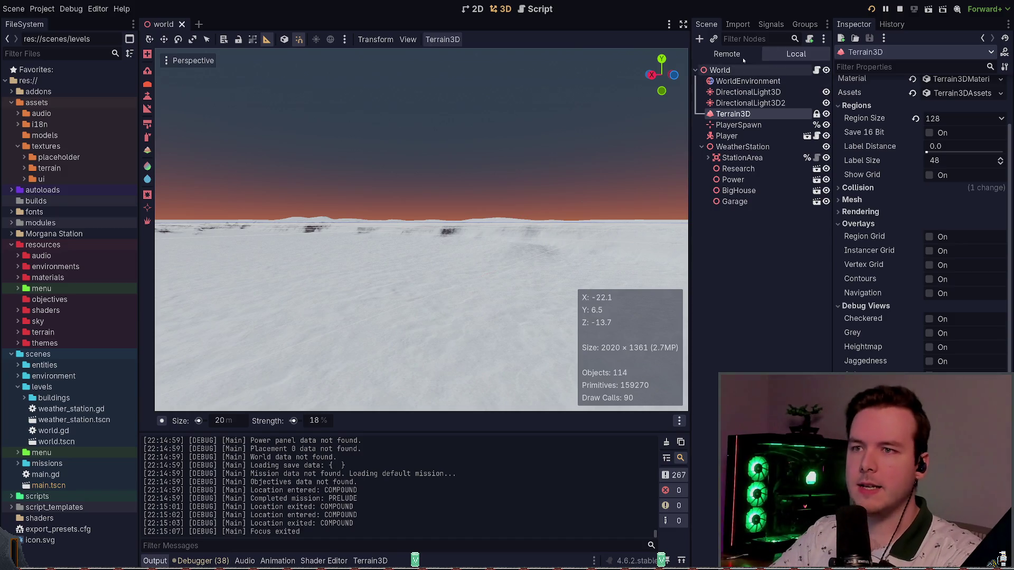
click(900, 9)
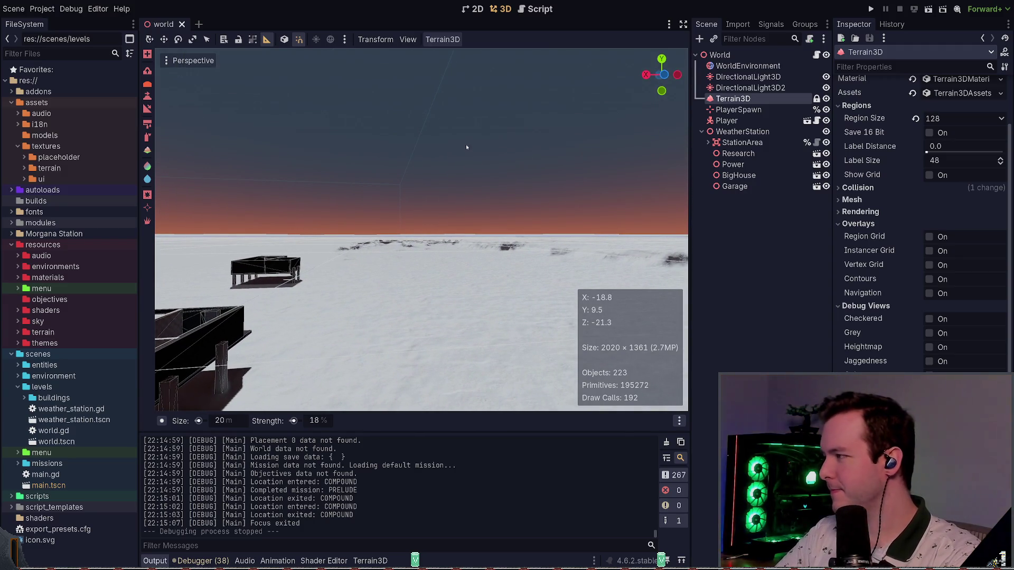
key(F5)
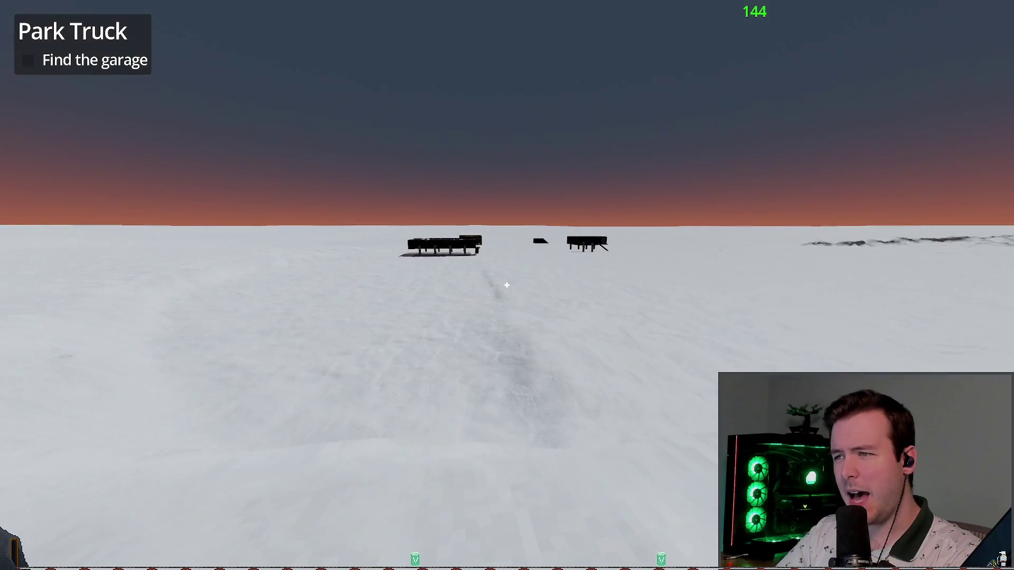
key(Escape)
click(51, 363)
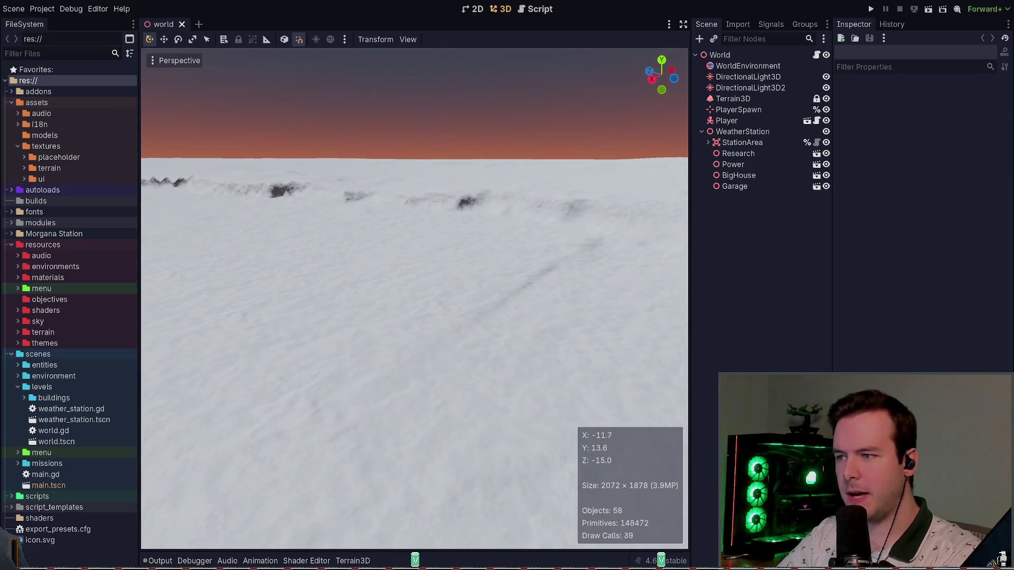
Select Terrain3D with a sculpt tool, save the world scene, and show the Output log
click(733, 99)
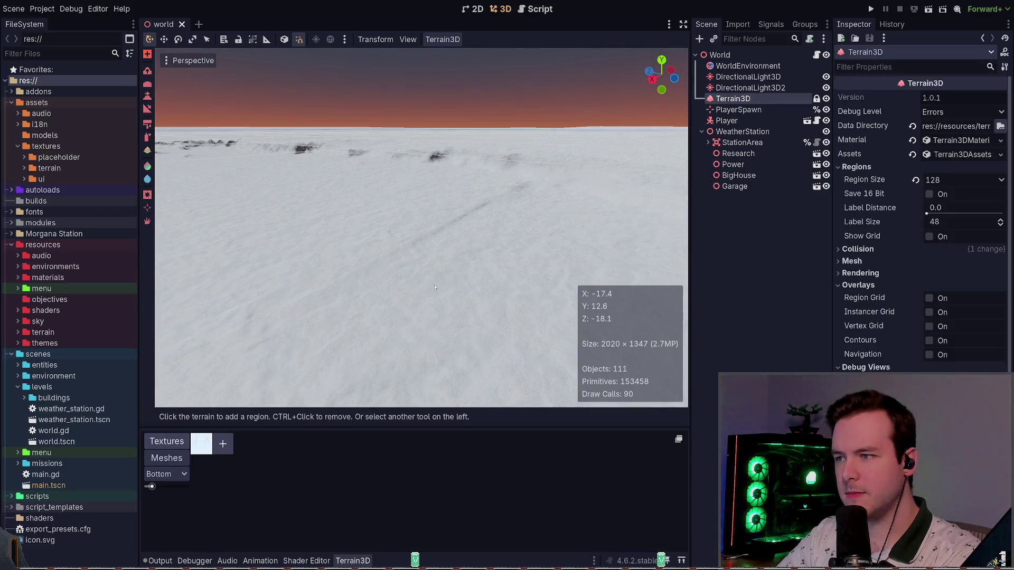
click(148, 85)
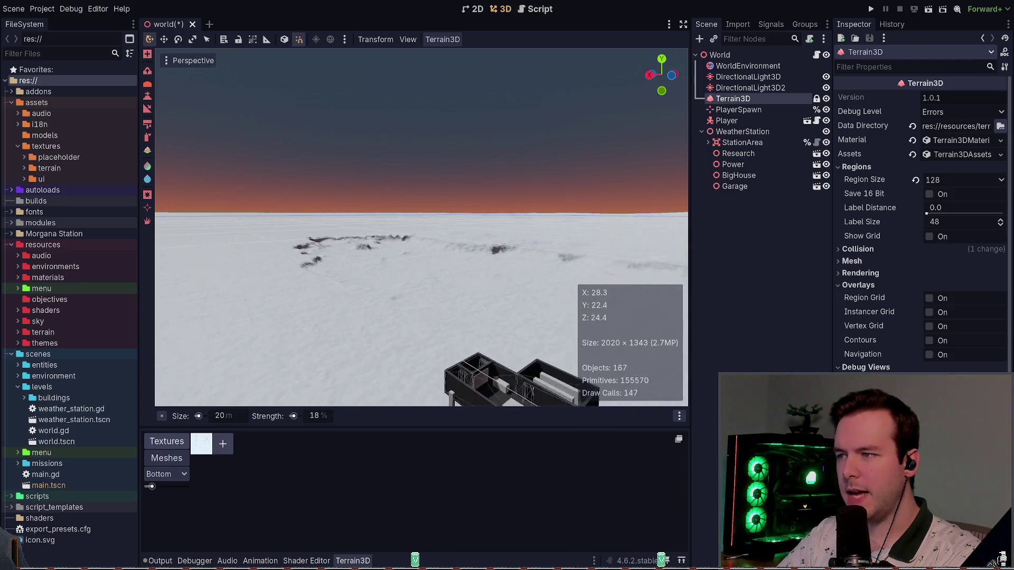
key(ctrl+s)
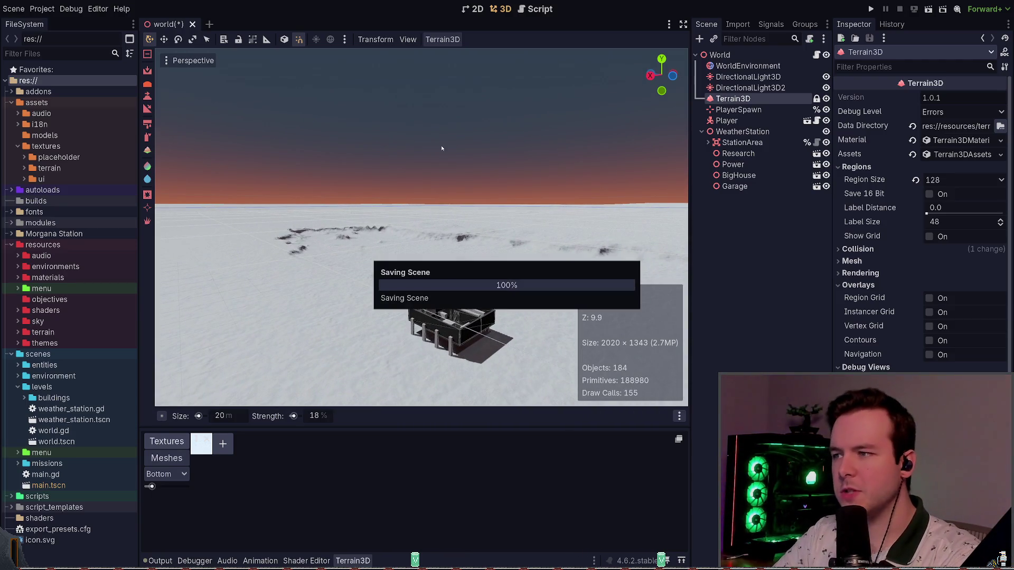
click(161, 562)
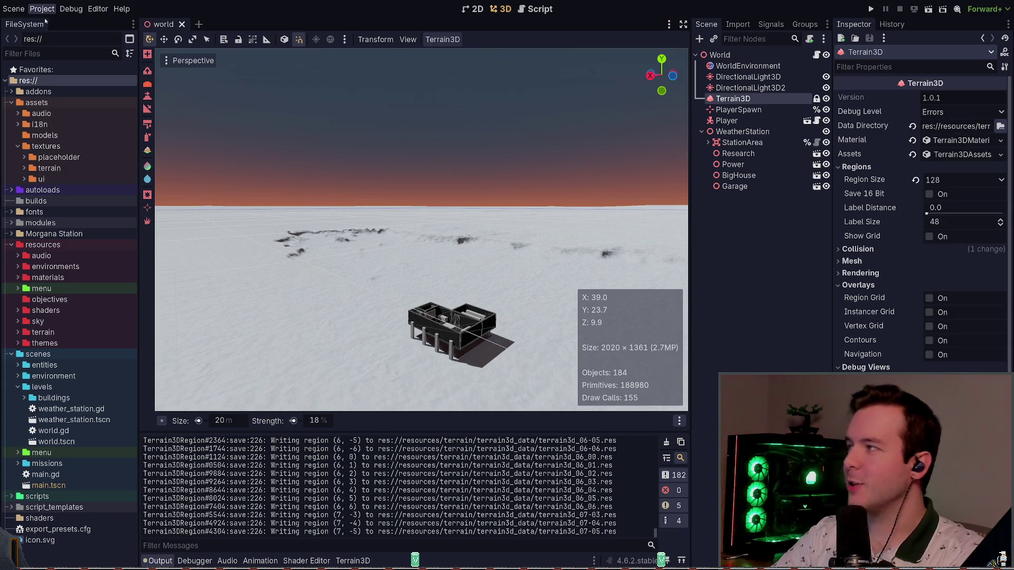
click(43, 8)
click(64, 22)
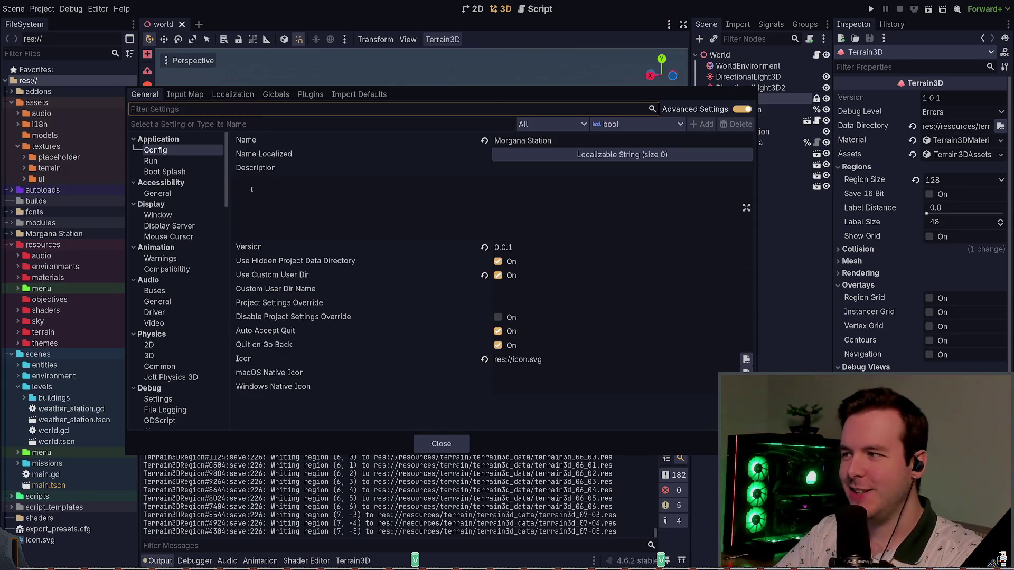
scroll(178, 218, down, 1)
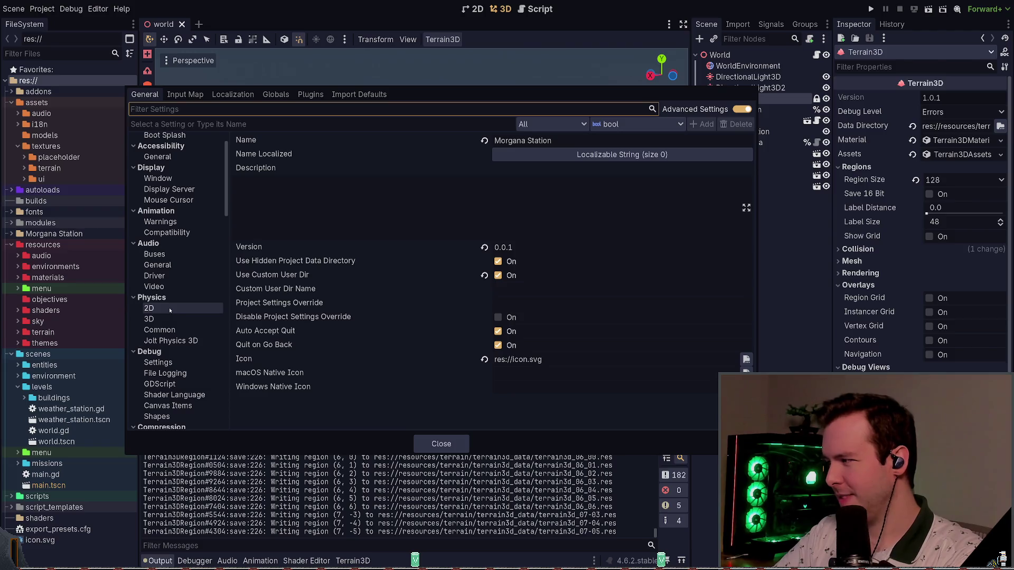
click(441, 443)
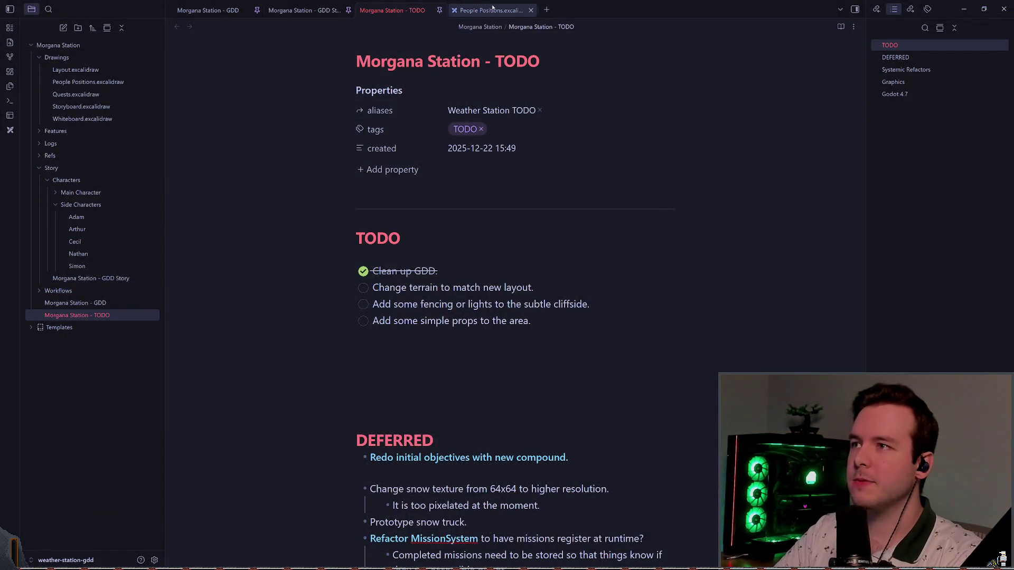
Switch to the People Positions.excalidraw drawing tab
click(492, 10)
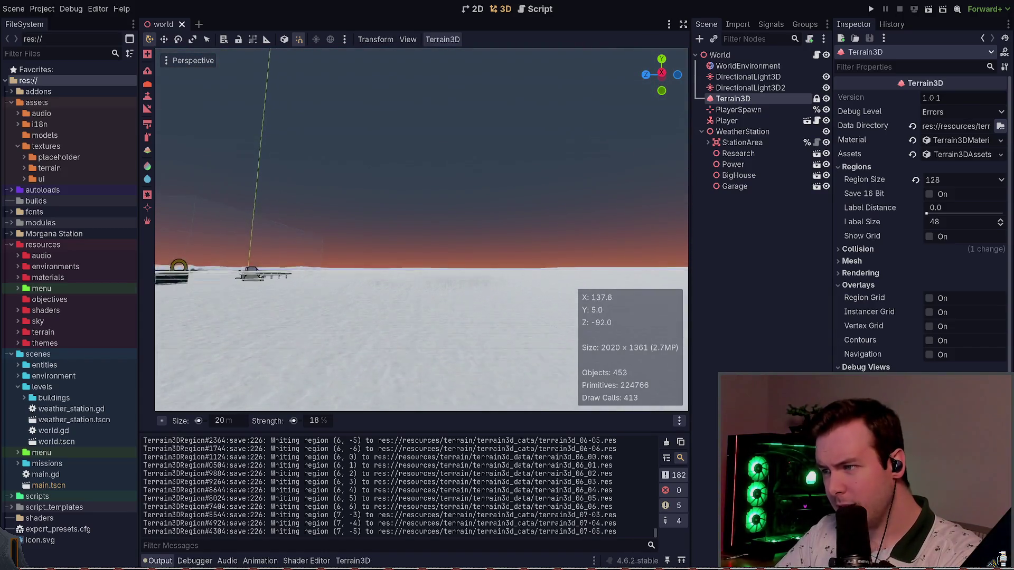
Fly the view back over the open snow and raise a bump with the Raise tool
key(s)
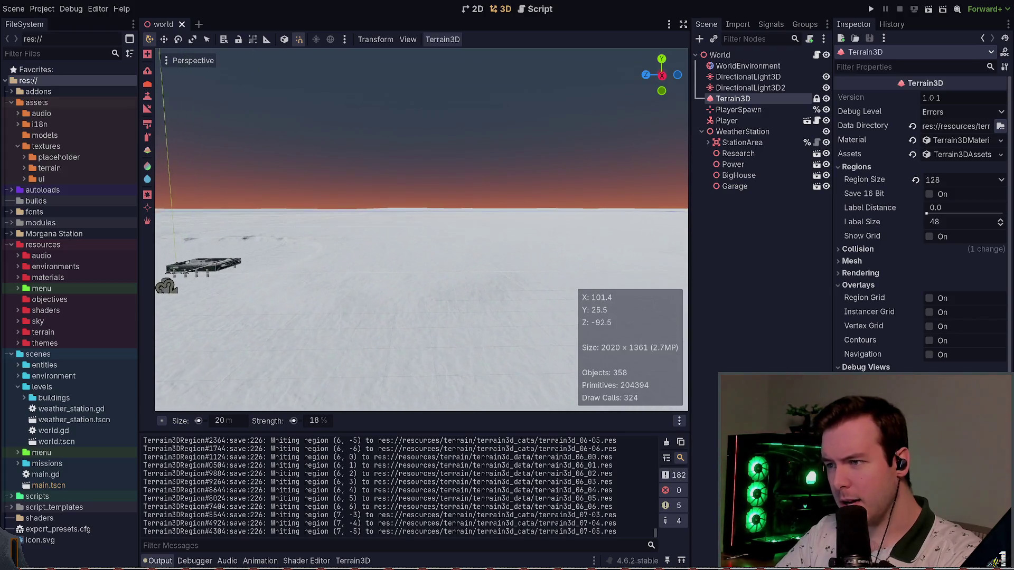
key(s)
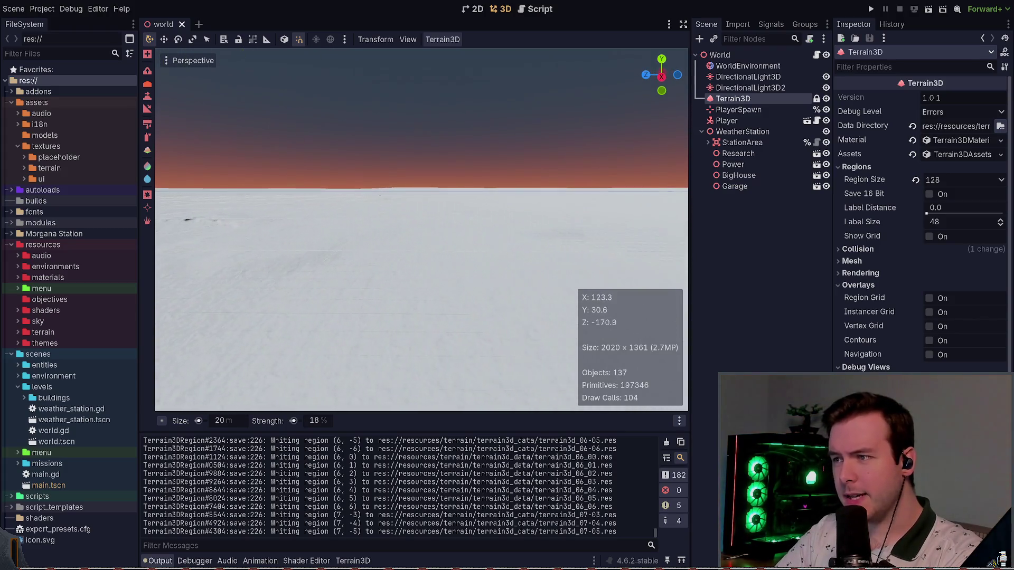
key(s)
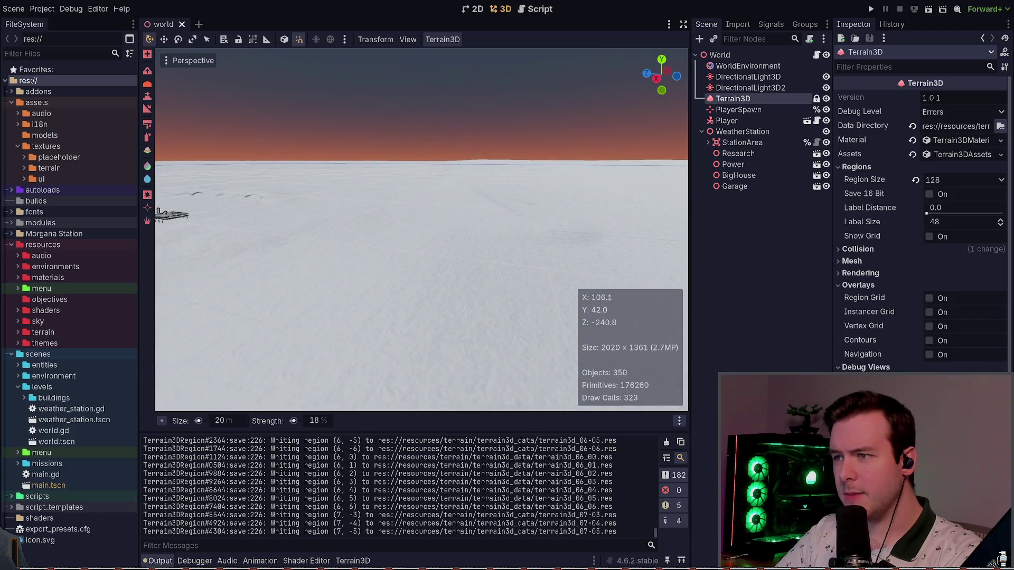
key(s)
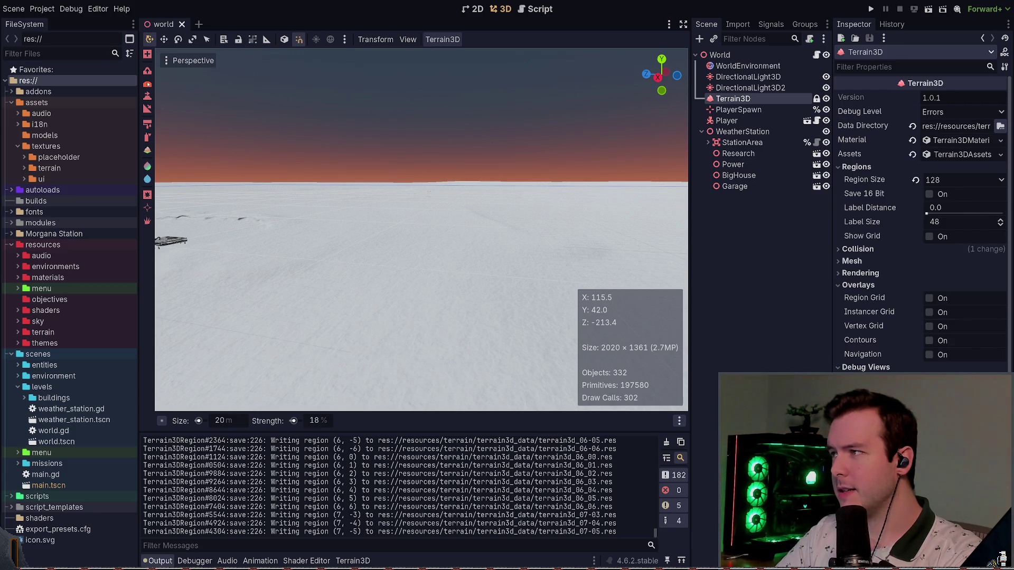
click(148, 96)
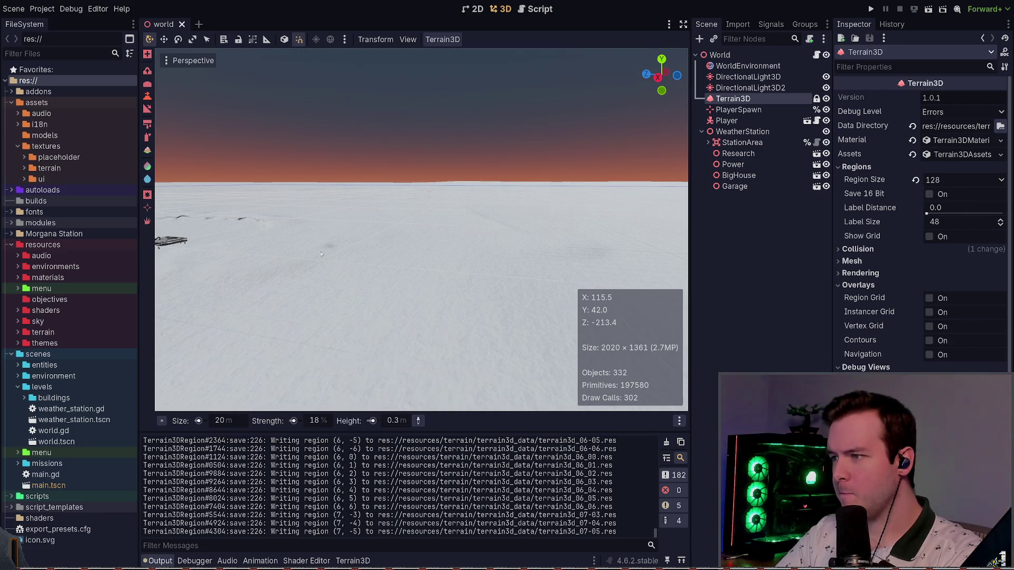
click(353, 296)
Enlarge the brush to 30 m, then 50 m, and raise the terrain again
click(234, 417)
text(30)
key(Return)
click(326, 301)
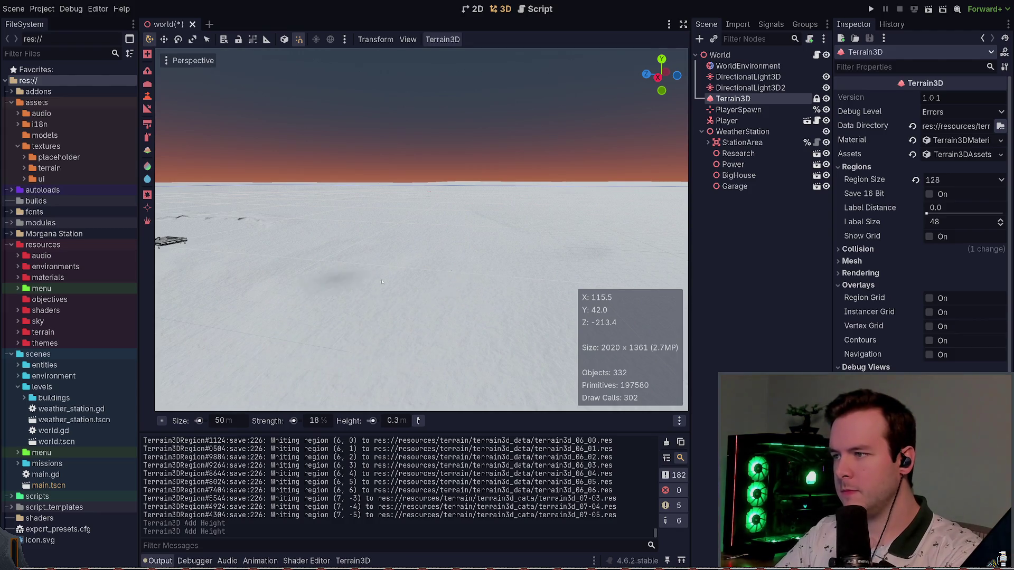
click(506, 292)
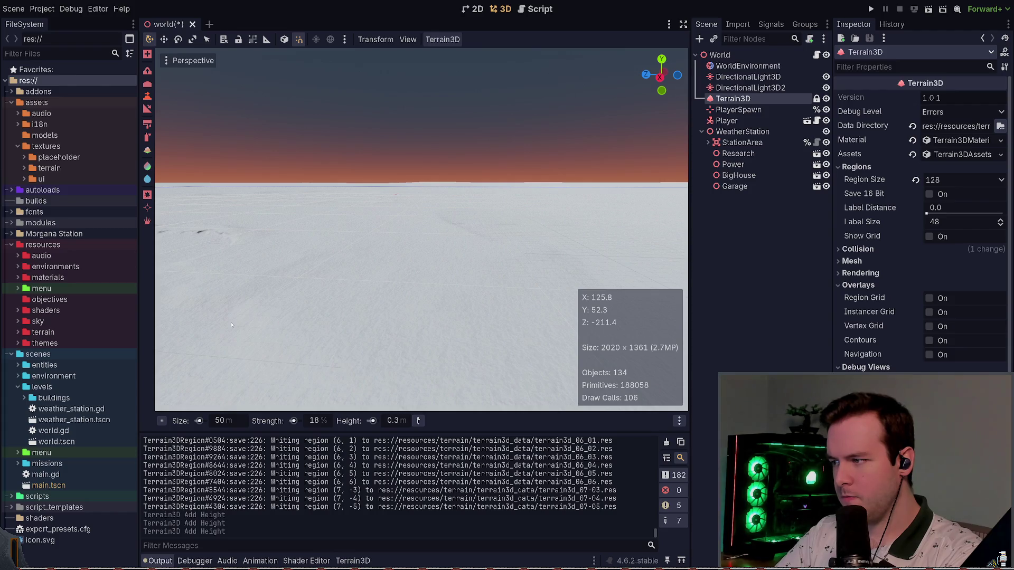
Paint two Raise strokes to build gentle raised ground on the open snow
scroll(232, 324, down, 3)
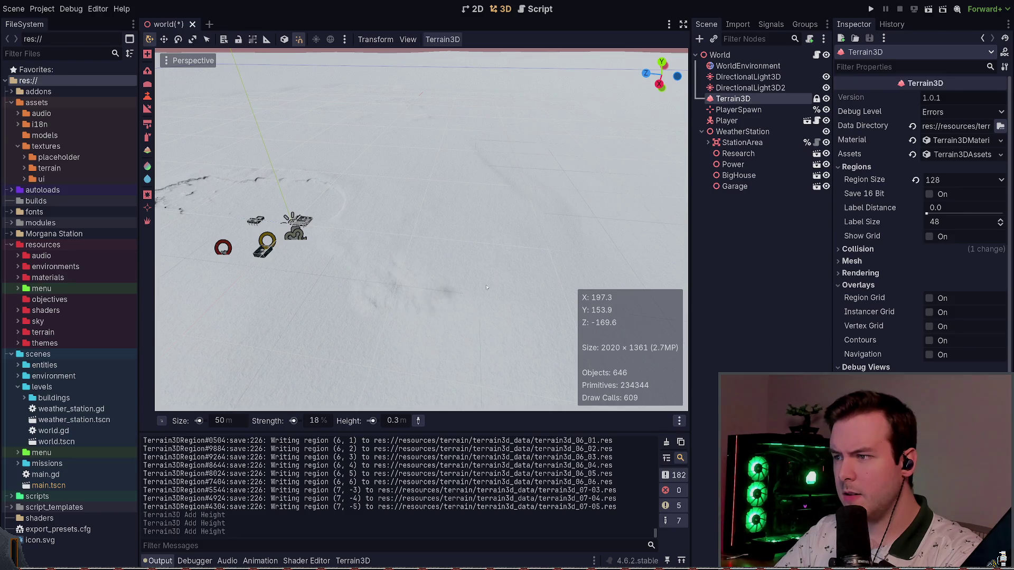
drag(521, 271, 565, 259)
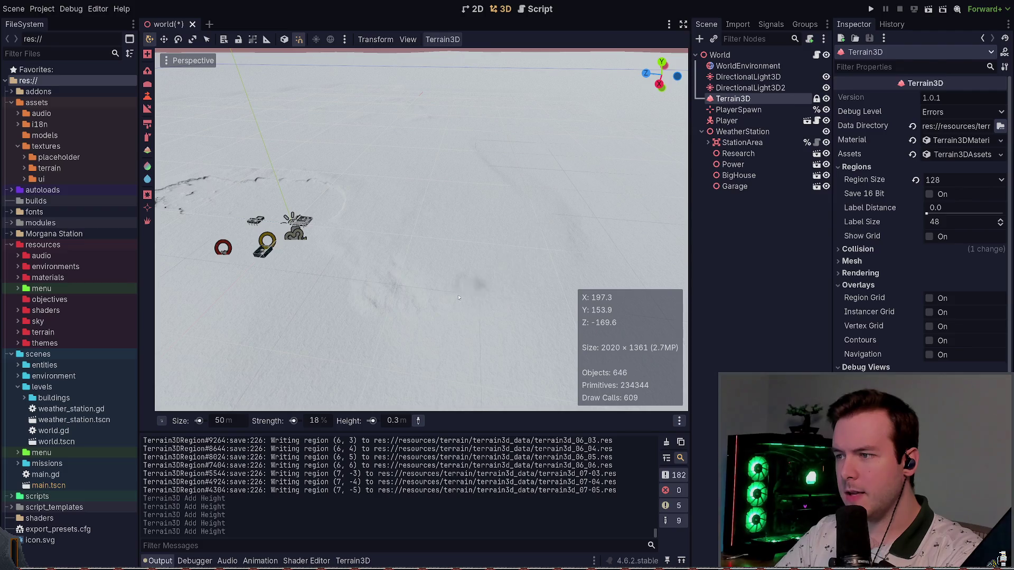
drag(470, 288, 420, 307)
mouse_move(391, 242)
mouse_down()
mouse_move(396, 174)
mouse_move(404, 274)
mouse_move(389, 245)
mouse_up()
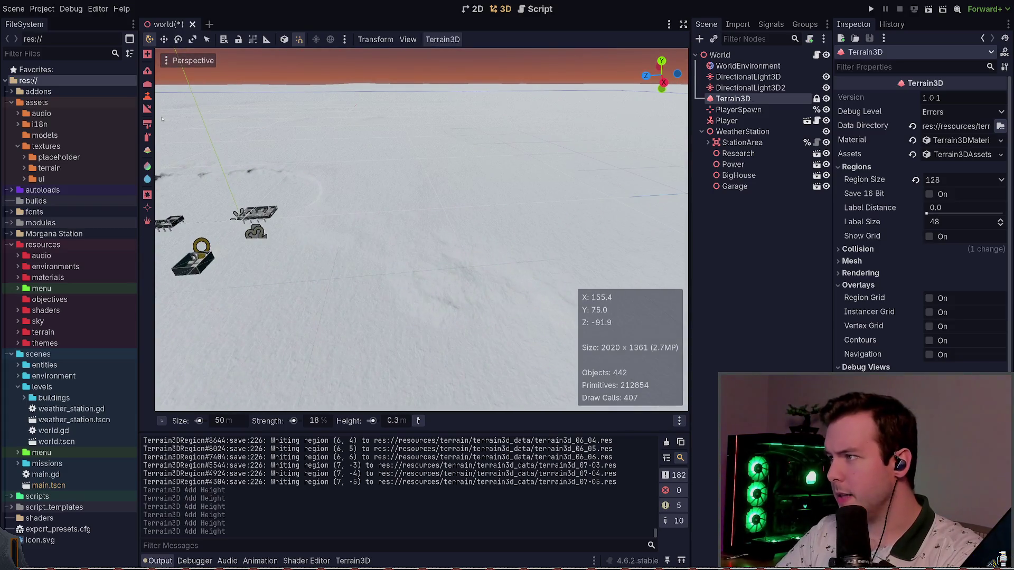
Switch to the Smooth brush and smooth out the small dents in the snow
click(147, 86)
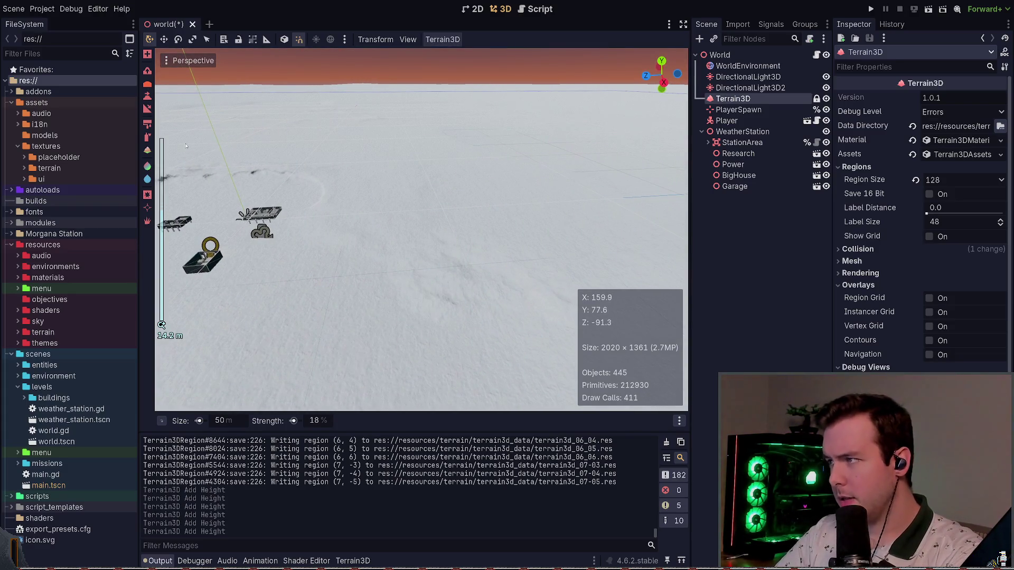
click(147, 94)
key(shift)
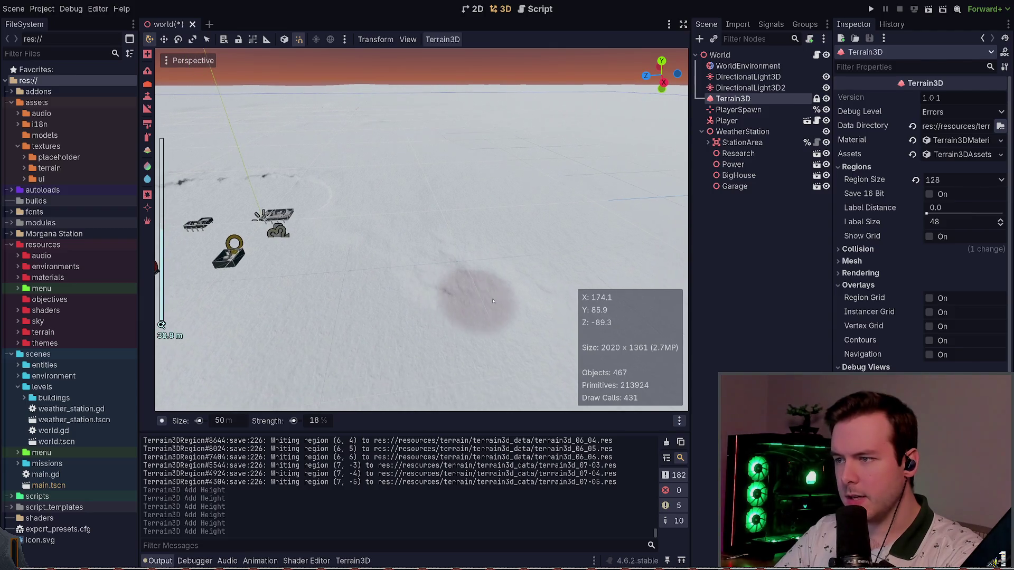
scroll(421, 229, down, 5)
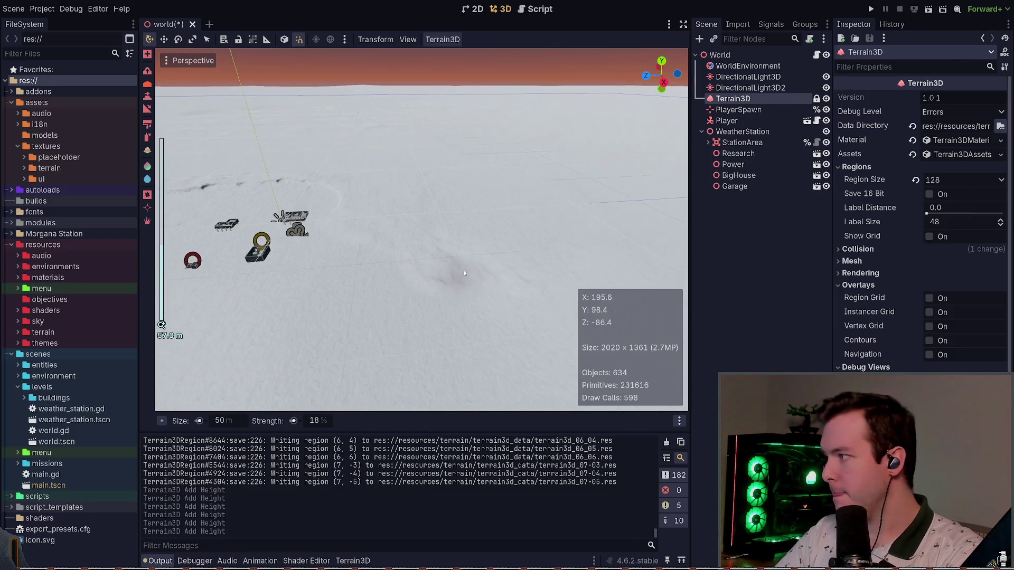
mouse_move(494, 270)
mouse_down()
mouse_move(437, 241)
mouse_move(449, 237)
mouse_move(390, 248)
mouse_move(522, 268)
mouse_up()
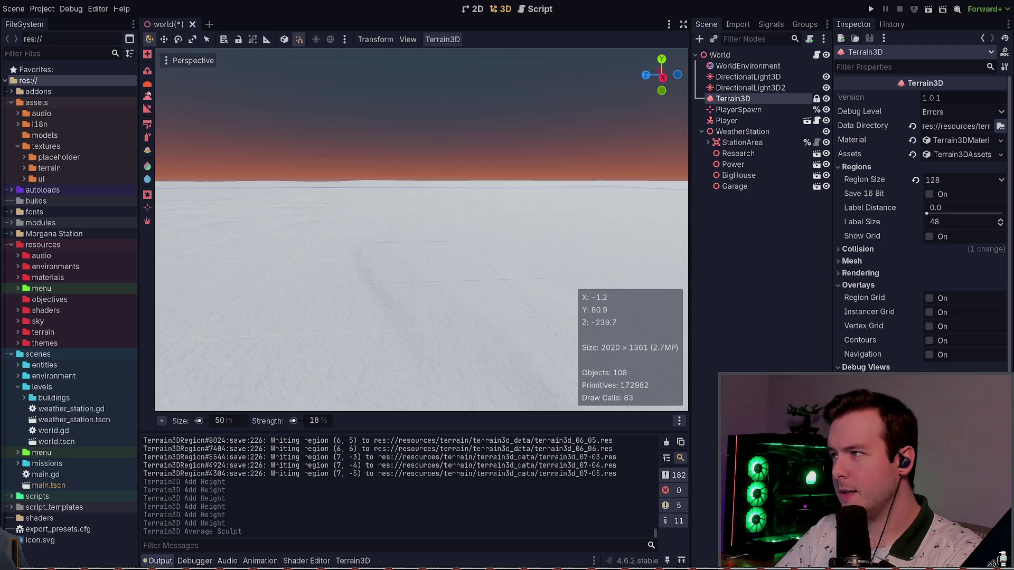
Raise a couple of patches of the snowy terrain with the Terrain3D Raise tool
click(147, 95)
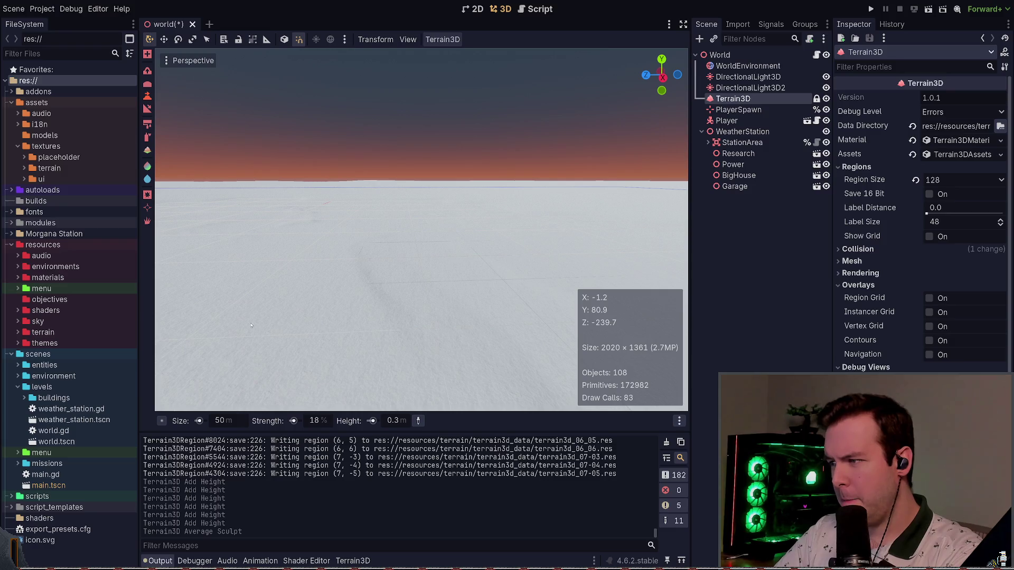
key(KP_8)
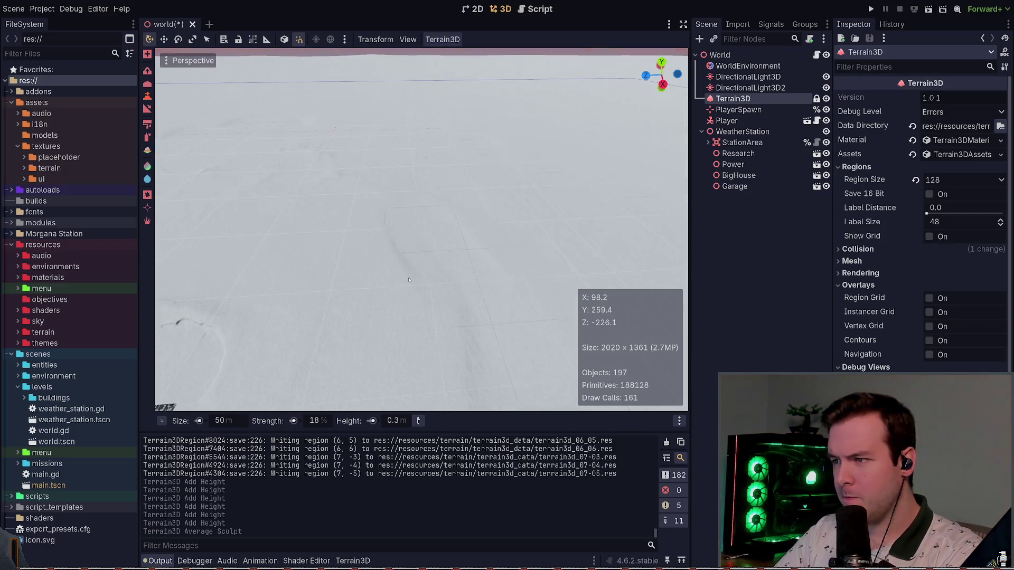
click(393, 231)
scroll(407, 239, down, 3)
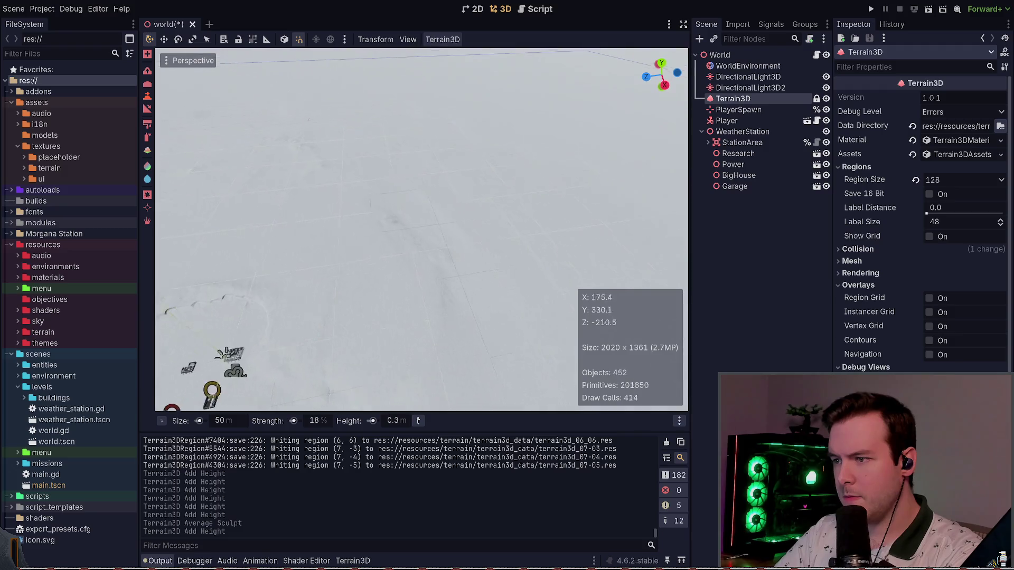
drag(445, 271, 445, 270)
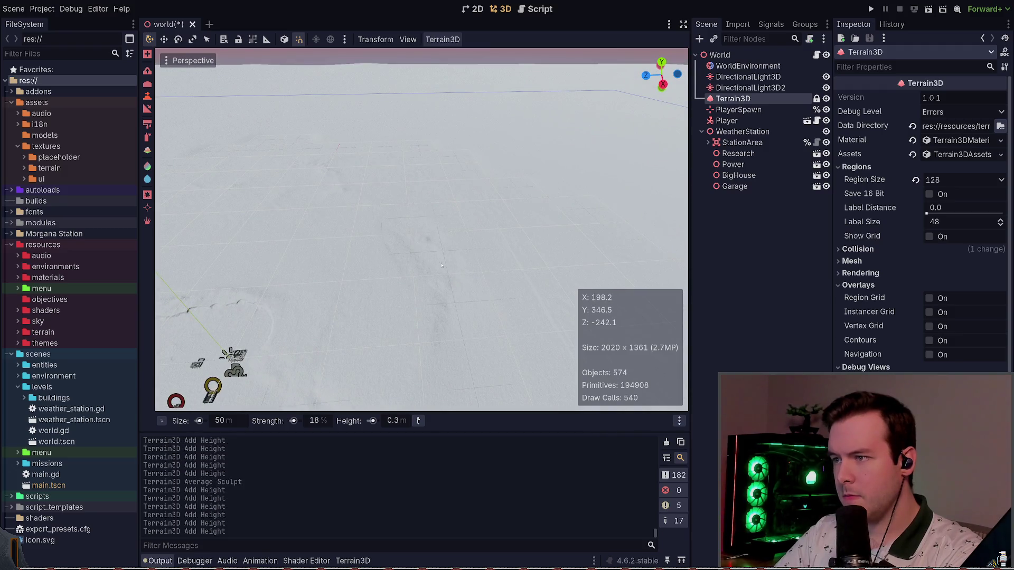
key(KP_2)
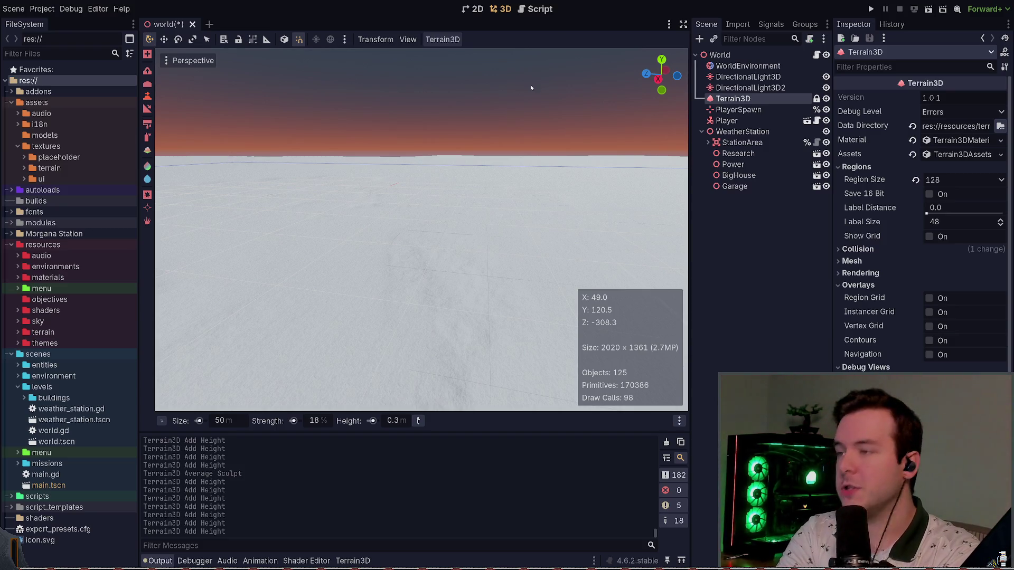
Smooth out the raised bumps with the Average sculpt tool
click(147, 85)
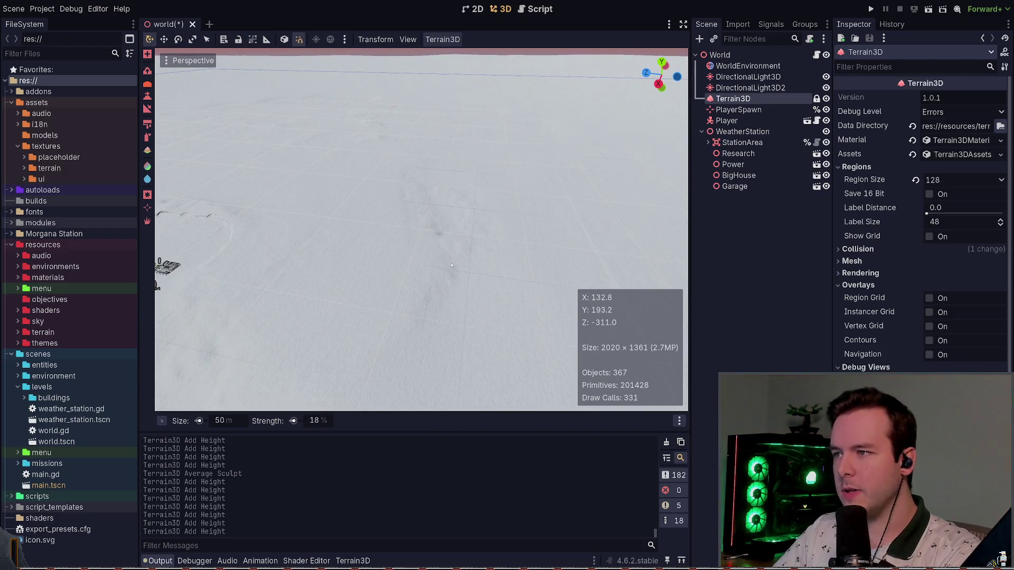
drag(468, 198, 328, 301)
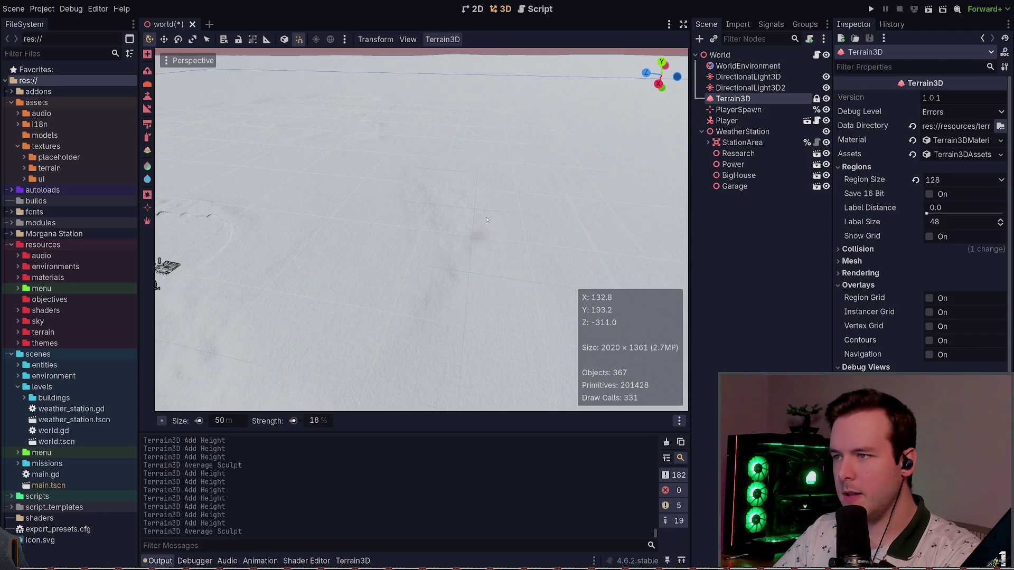
drag(436, 280, 438, 301)
click(428, 301)
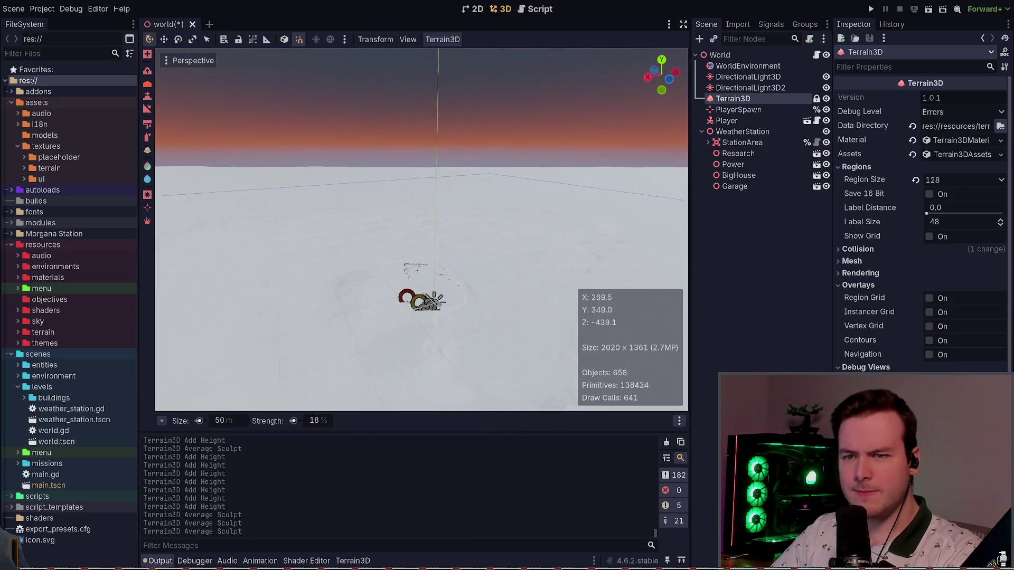
click(885, 284)
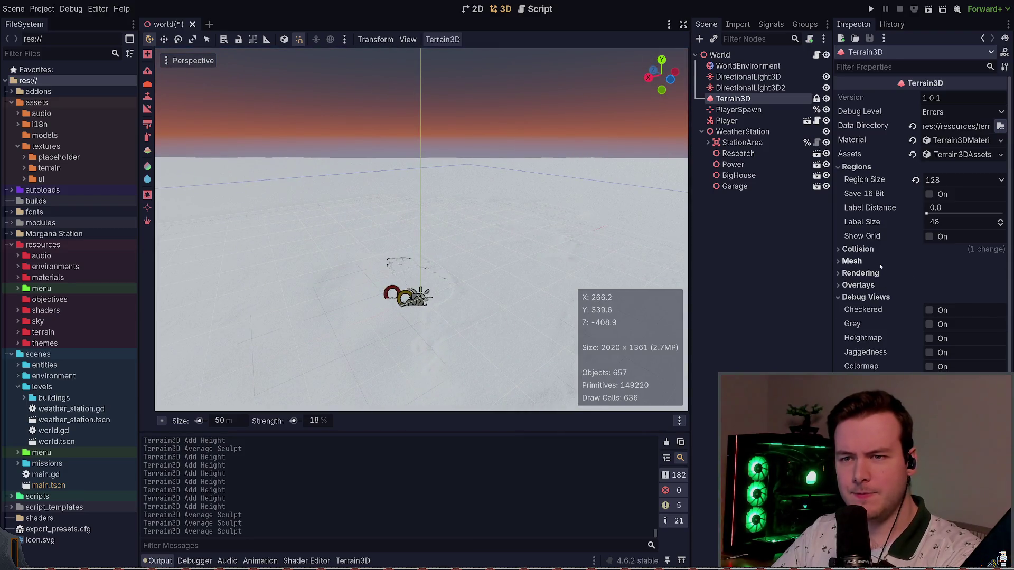
click(880, 262)
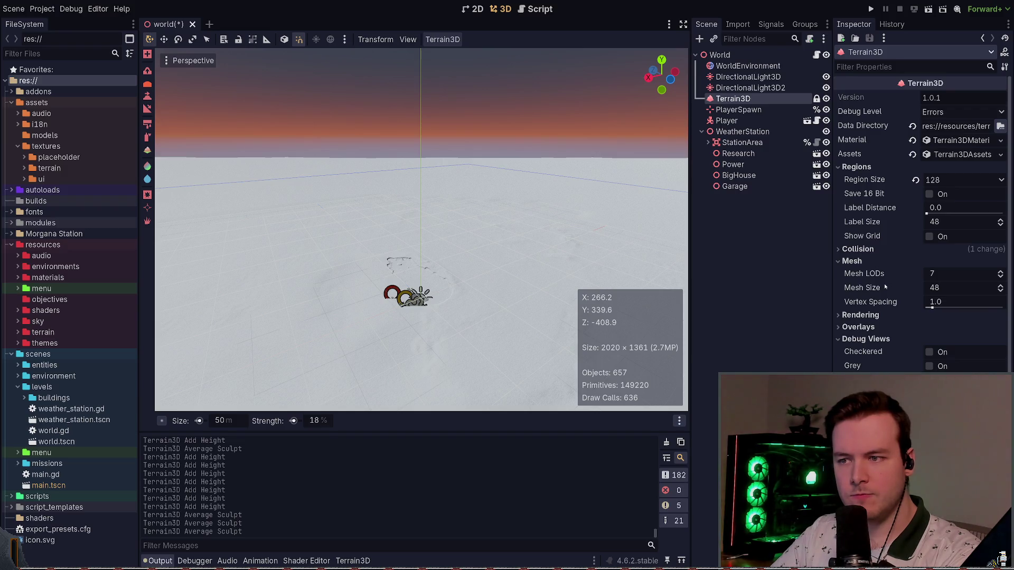
click(858, 249)
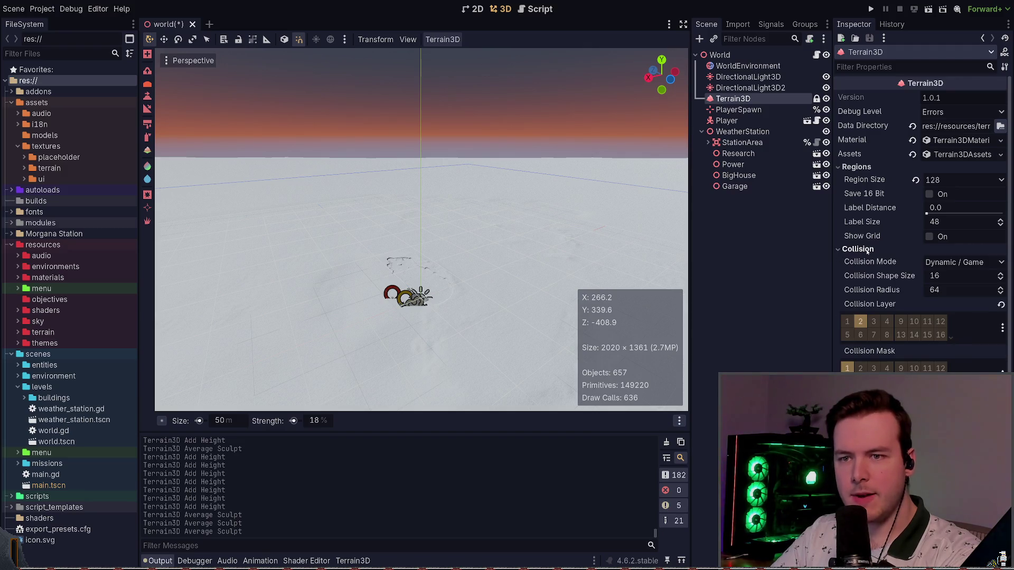
click(860, 249)
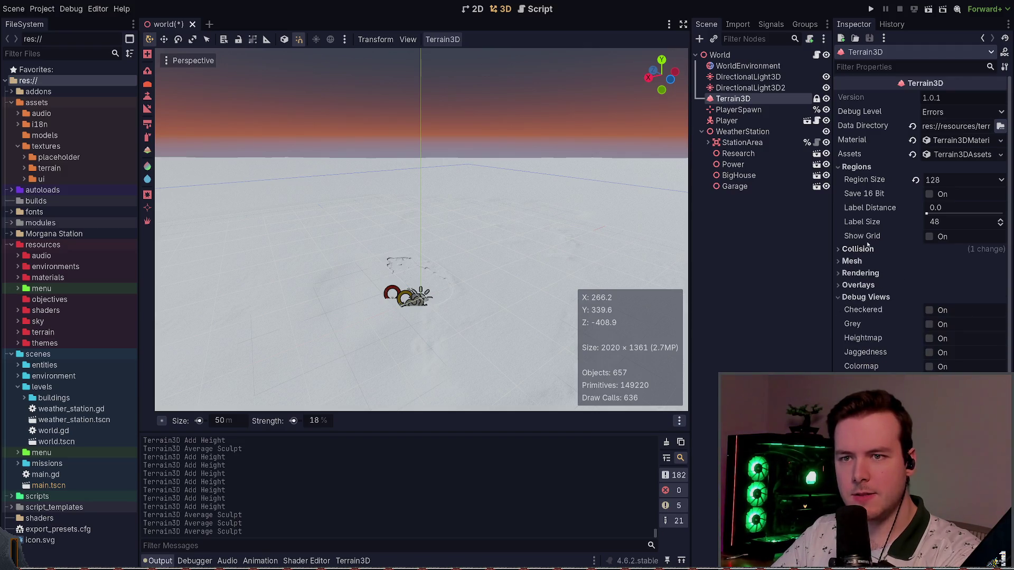
click(931, 237)
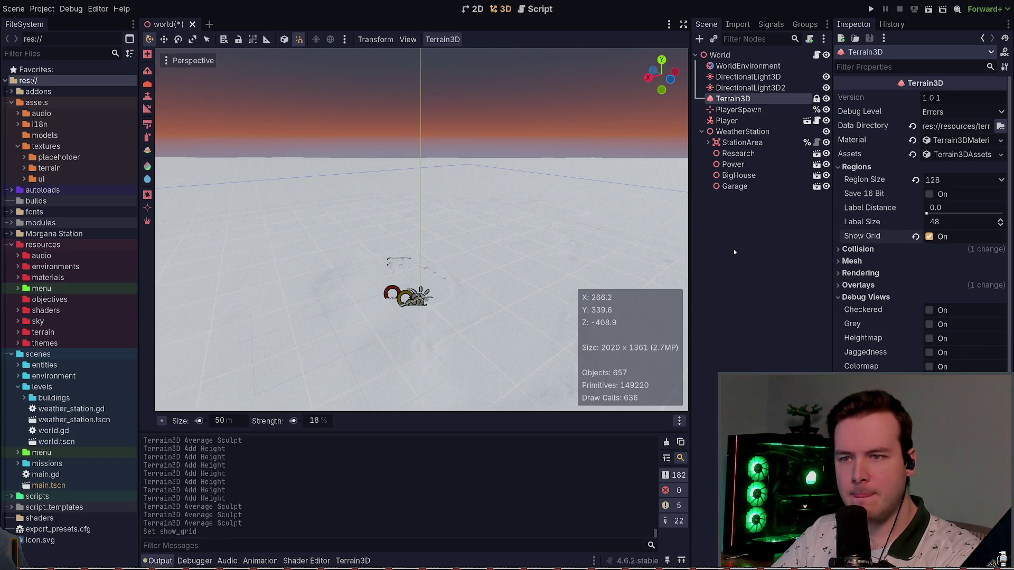
click(929, 237)
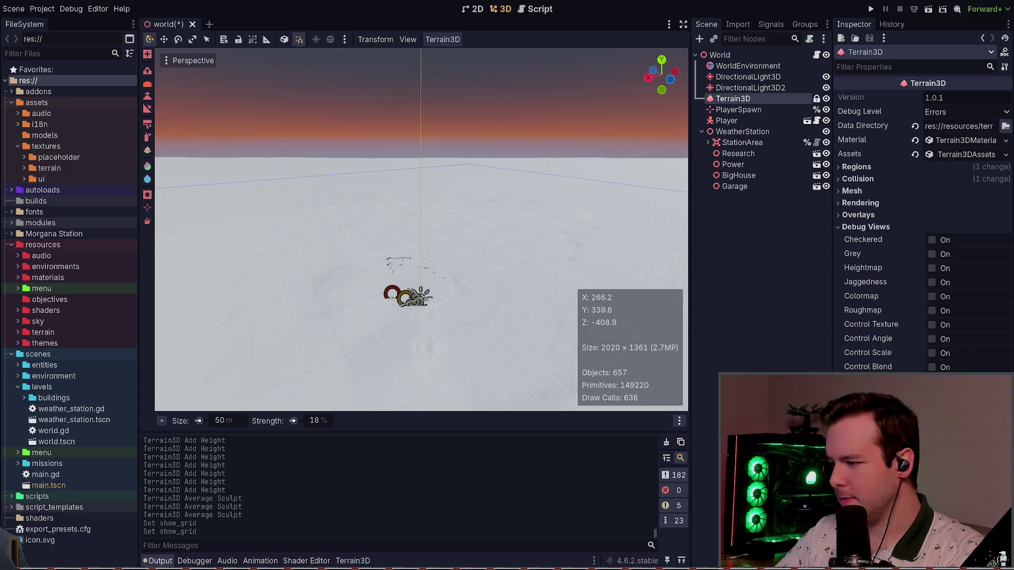
Save the world scene, fly to the station, and hide DirectionalLight3D2
key(ctrl+s)
key(w)
key(w)
key(w)
key(s)
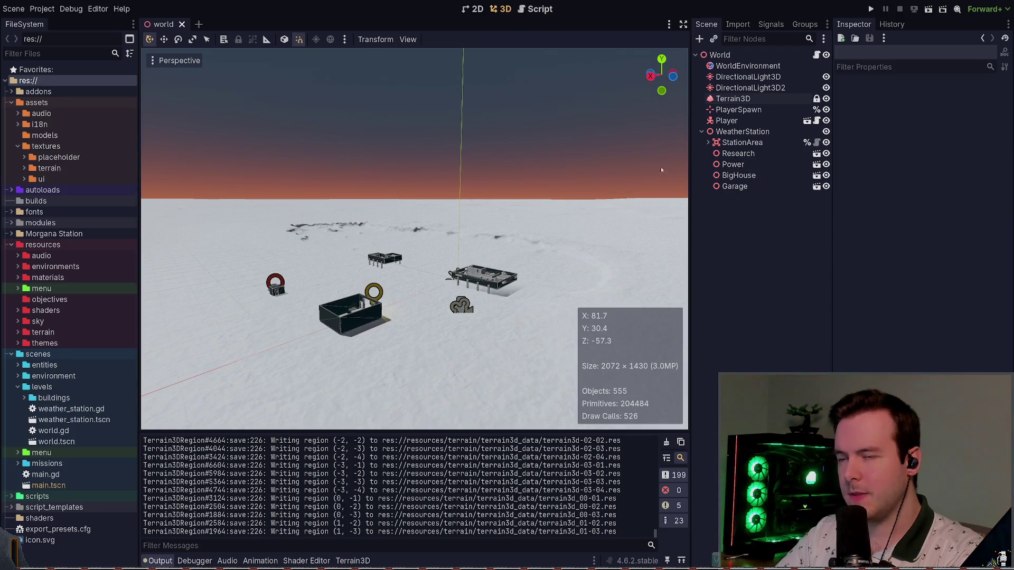
click(826, 88)
Test-run the game on the reshaped terrain, then quit through the pause menu
click(866, 9)
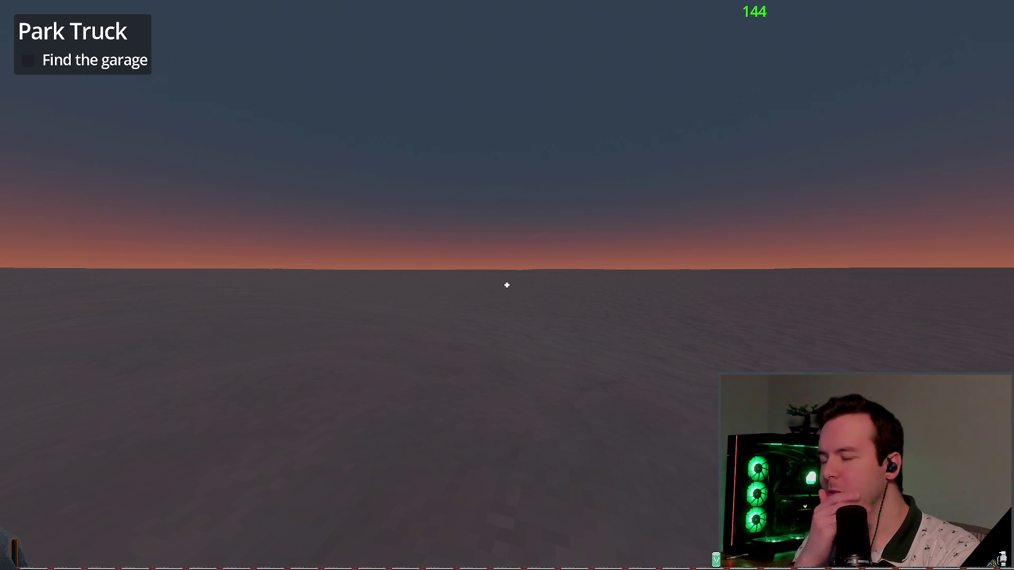
key(Escape)
key(Up)
key(Return)
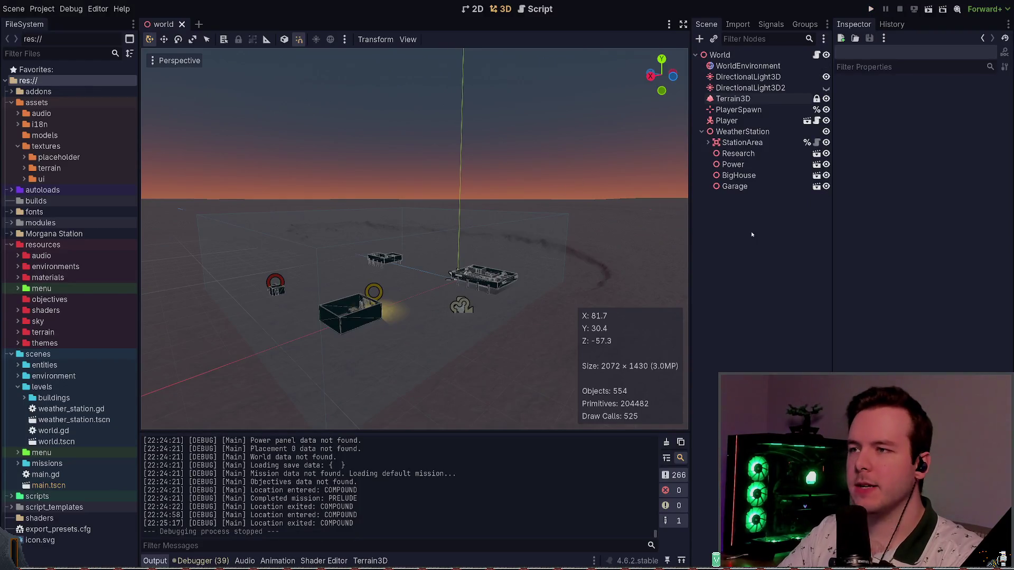
Open the Layout.excalidraw drawing in Obsidian and zoom in on the stick figure
key(alt+Tab)
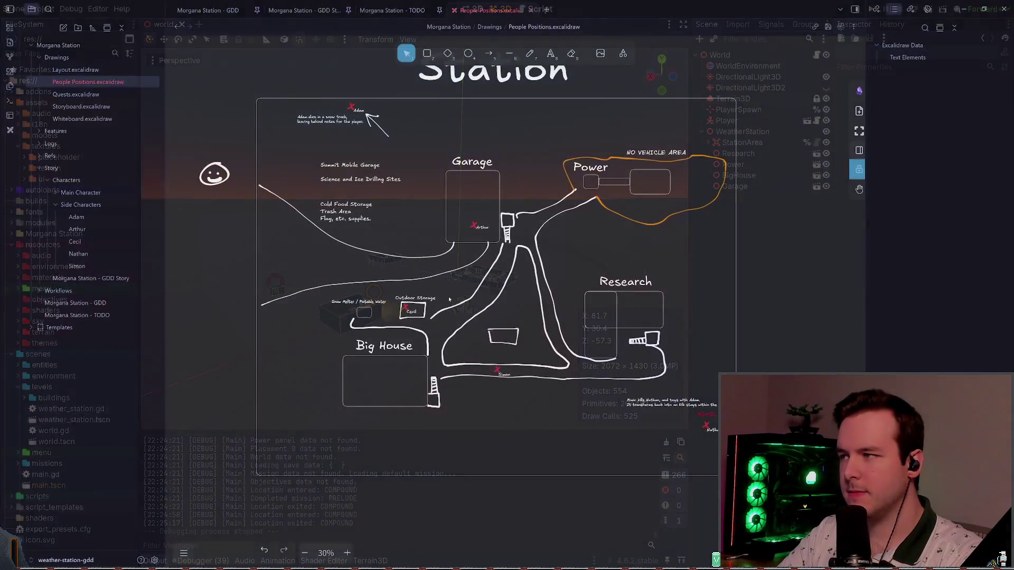
click(76, 70)
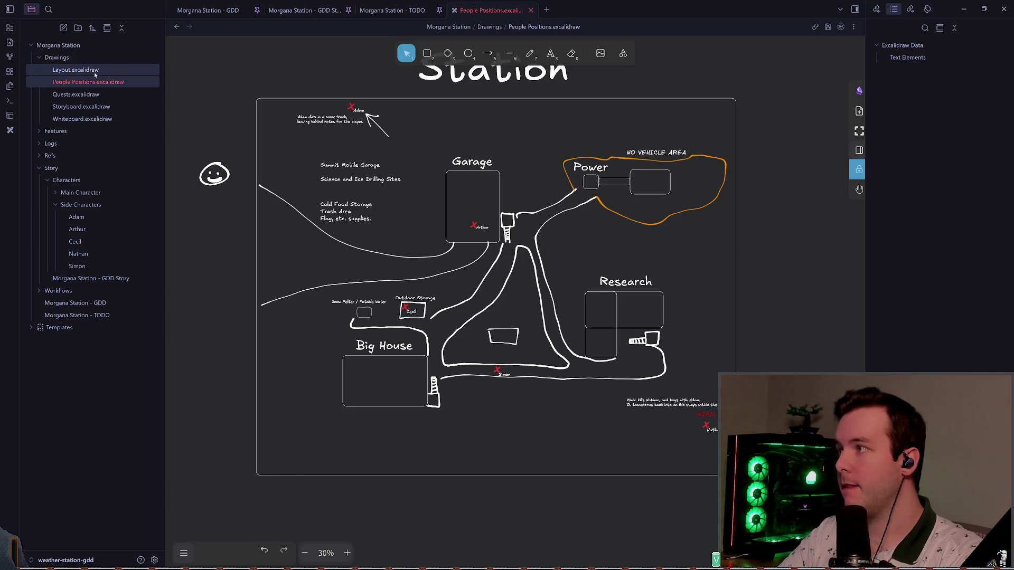
scroll(466, 332, up, 5)
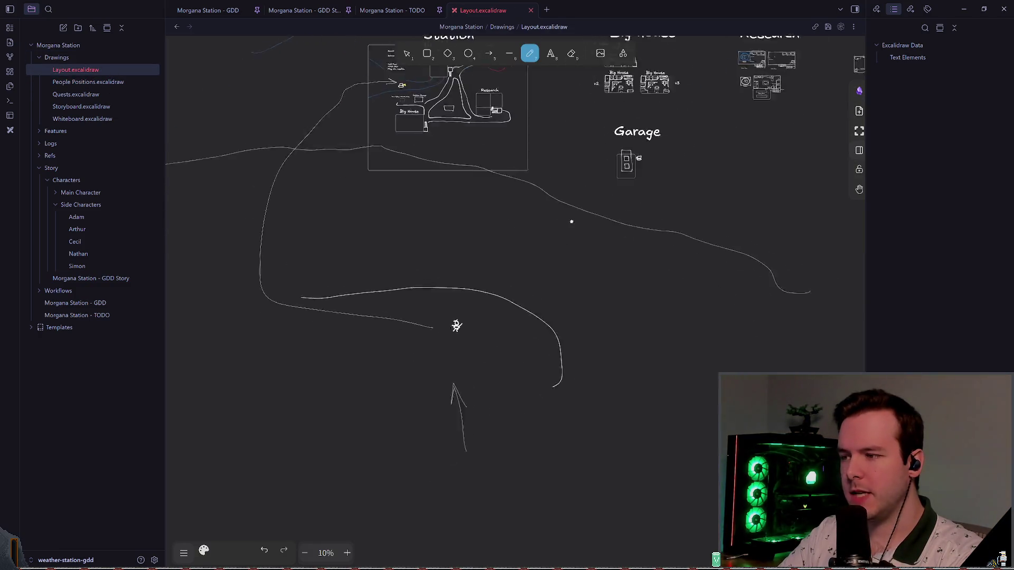
drag(535, 166, 448, 256)
key(ctrl+z)
scroll(478, 269, up, 1)
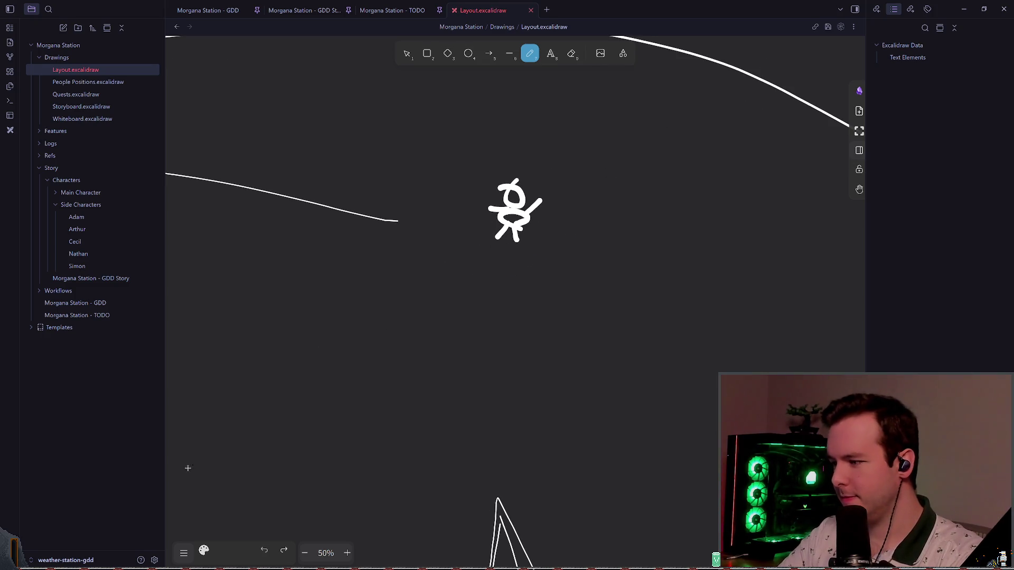
Set the Excalidraw stroke colour to white
click(204, 551)
click(282, 363)
click(348, 377)
scroll(465, 386, down, 1)
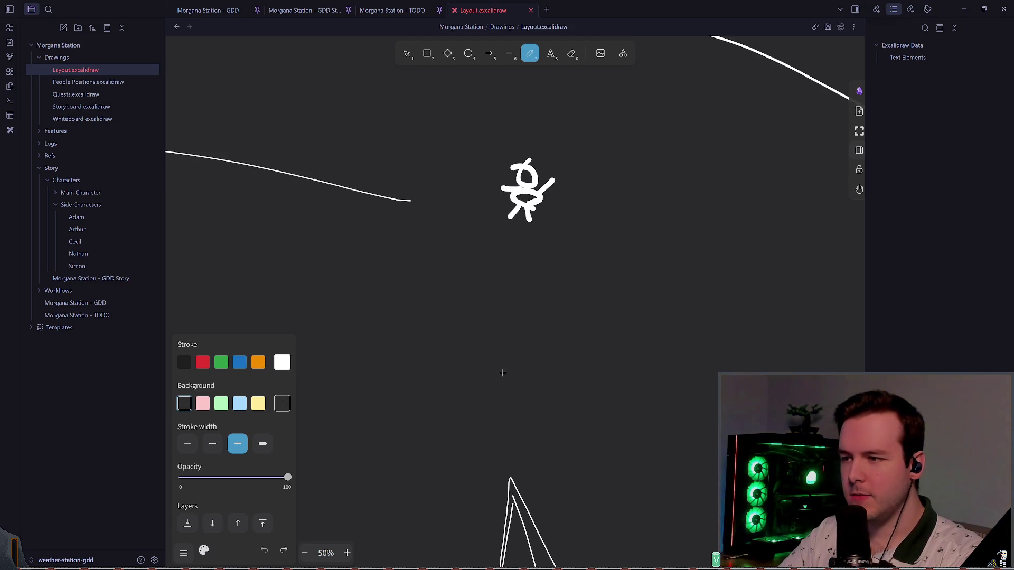
Sketch several trial freehand strokes below the figure, undoing each one
mouse_move(493, 344)
mouse_down()
mouse_move(508, 353)
mouse_move(510, 344)
mouse_move(498, 372)
mouse_move(505, 338)
mouse_up()
key(ctrl+z)
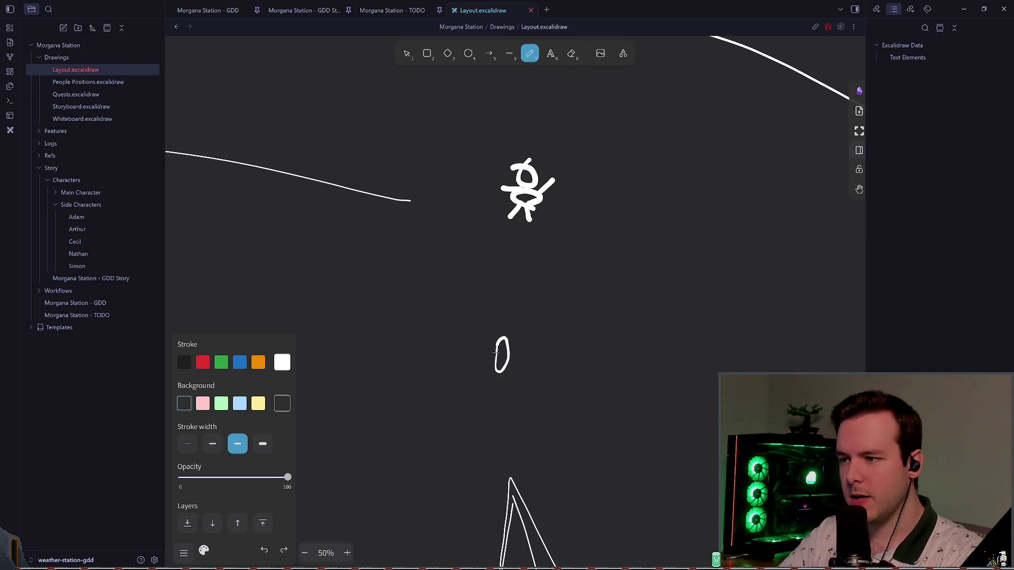
mouse_move(491, 355)
mouse_down()
mouse_move(488, 370)
mouse_move(508, 379)
mouse_move(501, 325)
mouse_up()
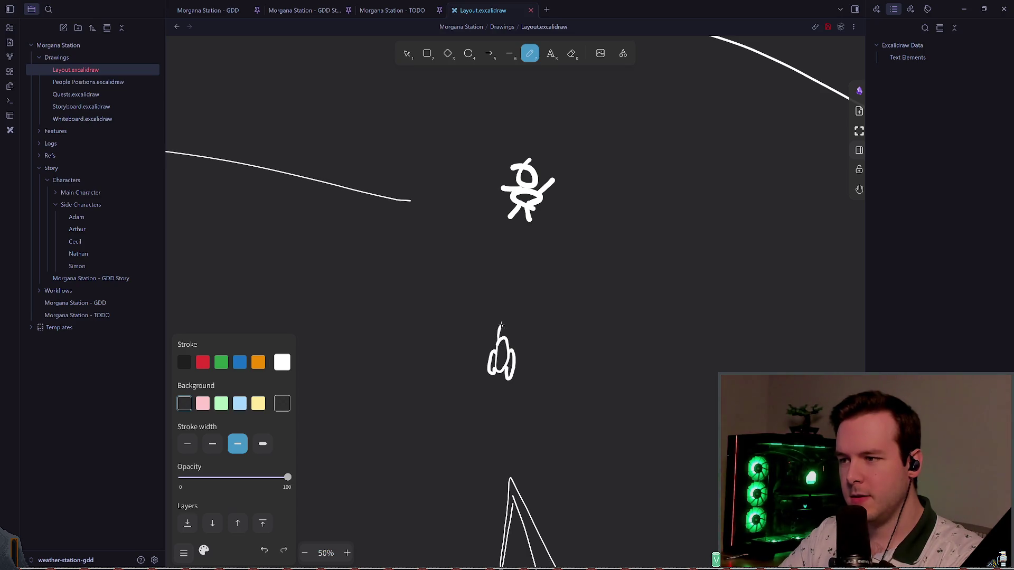
key(ctrl+z)
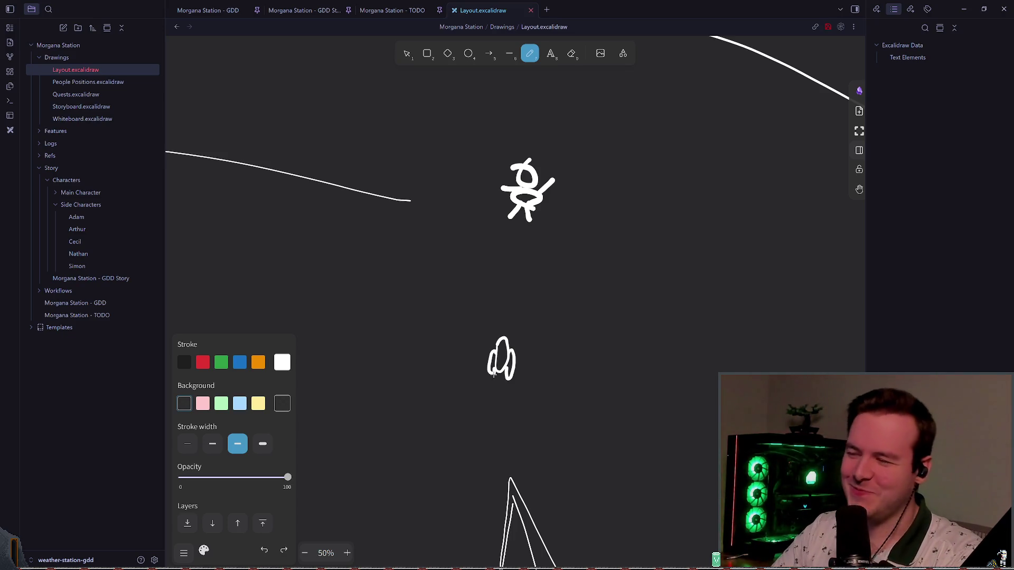
key(ctrl+z)
key(ctrl+z)
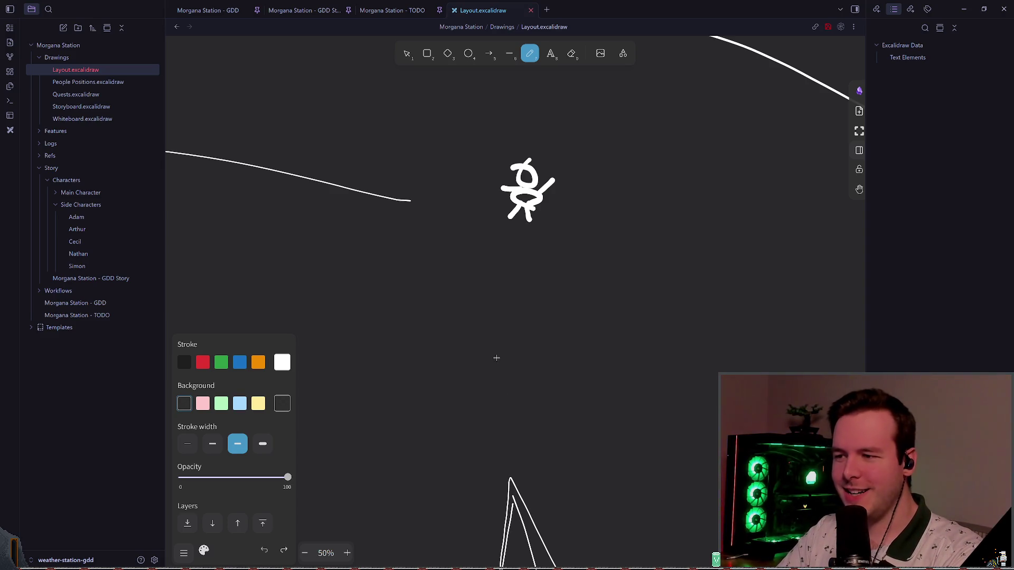
mouse_move(497, 342)
mouse_down()
mouse_move(503, 333)
mouse_move(500, 375)
mouse_move(499, 346)
mouse_move(520, 354)
mouse_move(495, 390)
mouse_move(502, 348)
mouse_up()
key(ctrl+z)
key(ctrl+z)
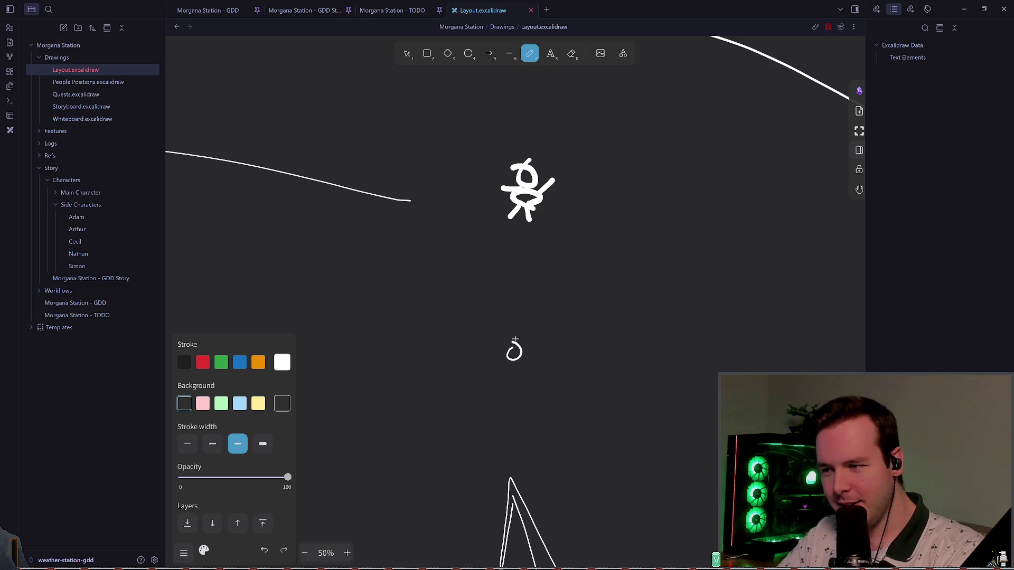
key(ctrl+z)
Draw a small white stick figure with a round head and select it to reposition
mouse_move(514, 344)
mouse_down()
mouse_move(522, 351)
mouse_move(507, 367)
mouse_move(522, 369)
mouse_move(495, 281)
mouse_up()
click(412, 55)
click(517, 348)
scroll(471, 252, down, 3)
scroll(471, 252, down, 5)
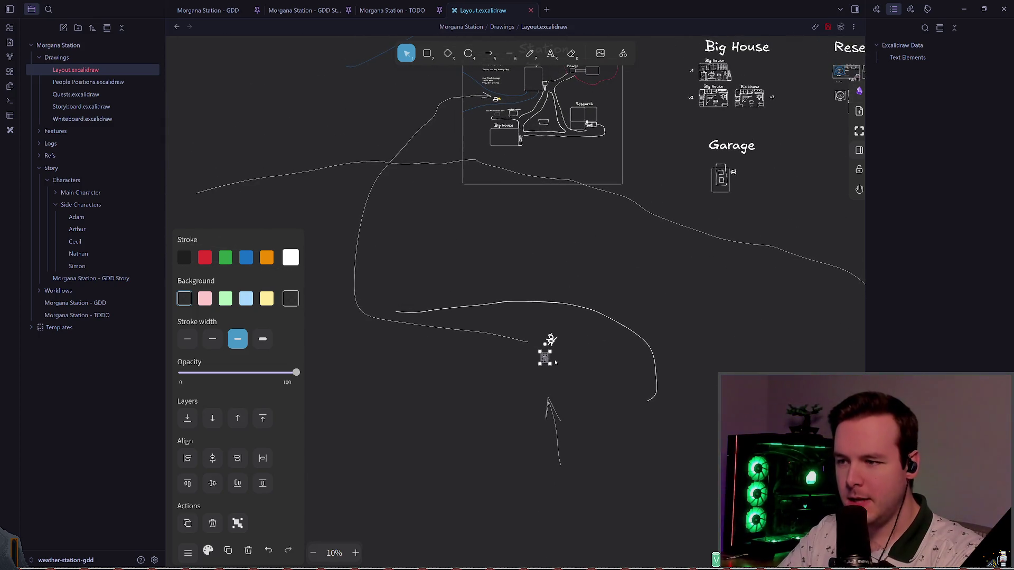
Move the long terrain line up under the station frame and nudge the small figure upward
click(470, 296)
mouse_move(470, 291)
mouse_down()
mouse_move(485, 185)
mouse_move(477, 187)
mouse_up()
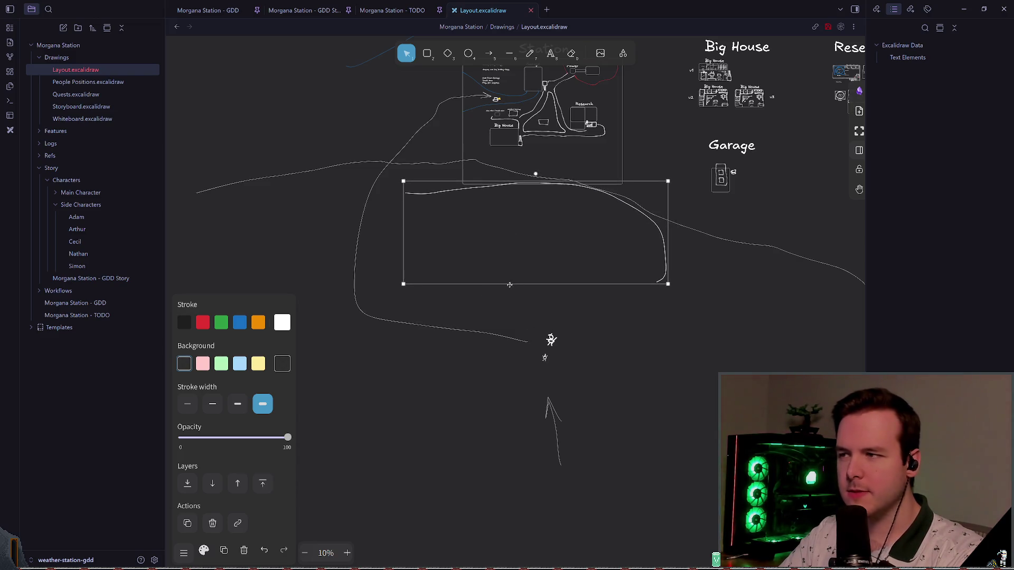
click(459, 295)
scroll(540, 381, up, 1)
click(540, 373)
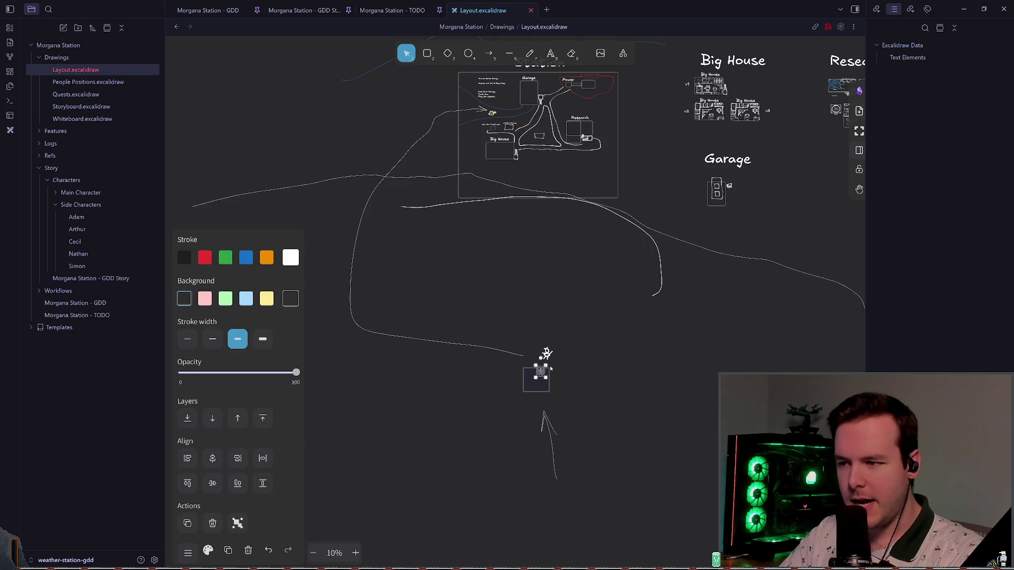
mouse_move(541, 367)
mouse_down()
mouse_move(532, 222)
mouse_move(513, 231)
mouse_move(514, 271)
mouse_up()
scroll(515, 262, up, 5)
scroll(515, 262, down, 3)
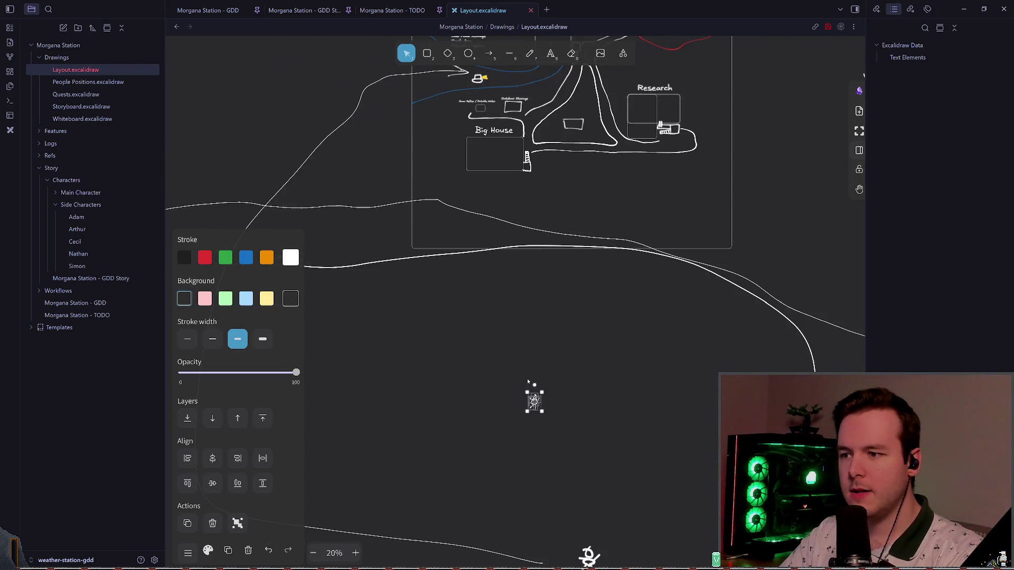
mouse_move(533, 397)
mouse_down()
mouse_move(527, 294)
mouse_move(502, 284)
mouse_up()
mouse_move(445, 267)
mouse_down()
mouse_move(485, 265)
mouse_move(607, 211)
mouse_move(539, 283)
mouse_move(520, 280)
mouse_move(518, 261)
mouse_move(536, 254)
mouse_move(444, 253)
mouse_move(450, 112)
mouse_move(516, 388)
mouse_up()
click(359, 354)
Delete the stray small figure from the drawing
click(501, 283)
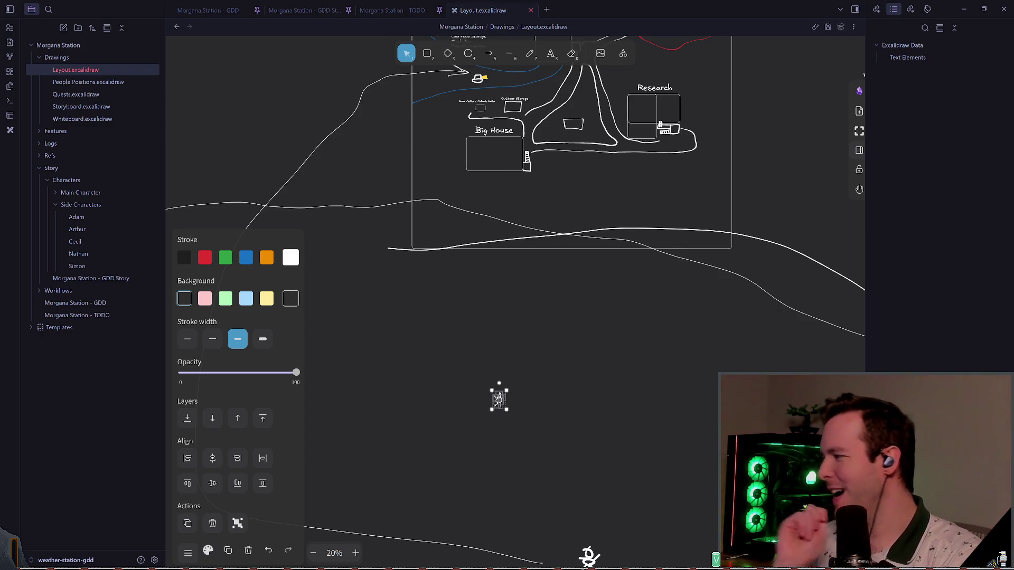
click(537, 380)
scroll(538, 380, down, 2)
click(458, 366)
key(Delete)
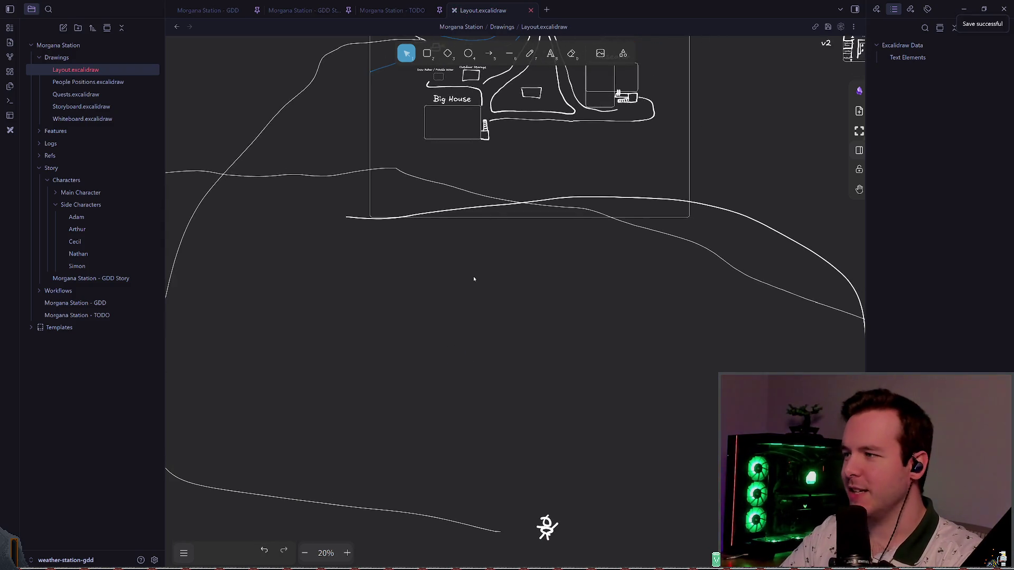
key(alt+Tab)
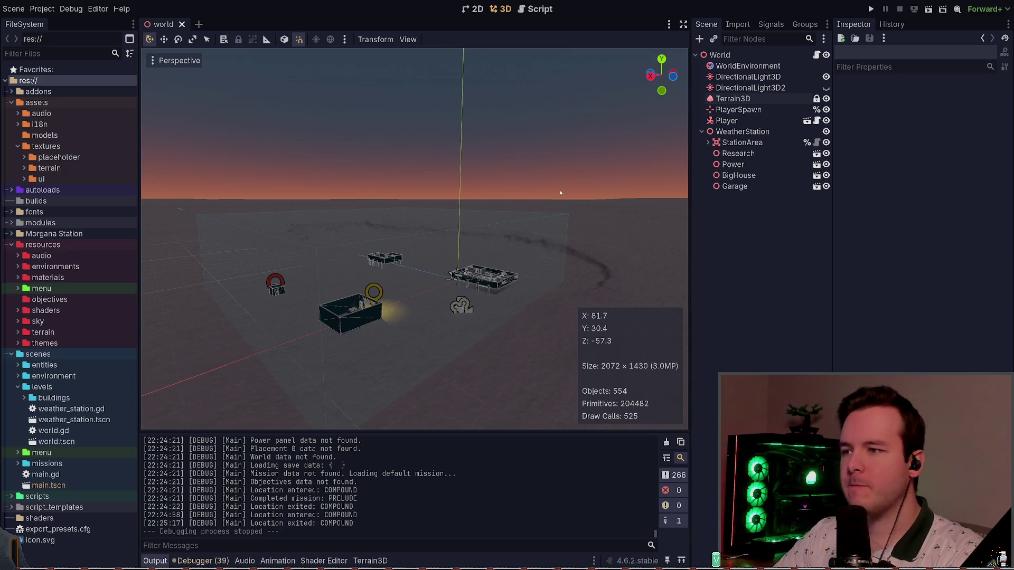
Fly the camera around the compound to inspect the ground by the station building
key(w)
key(e)
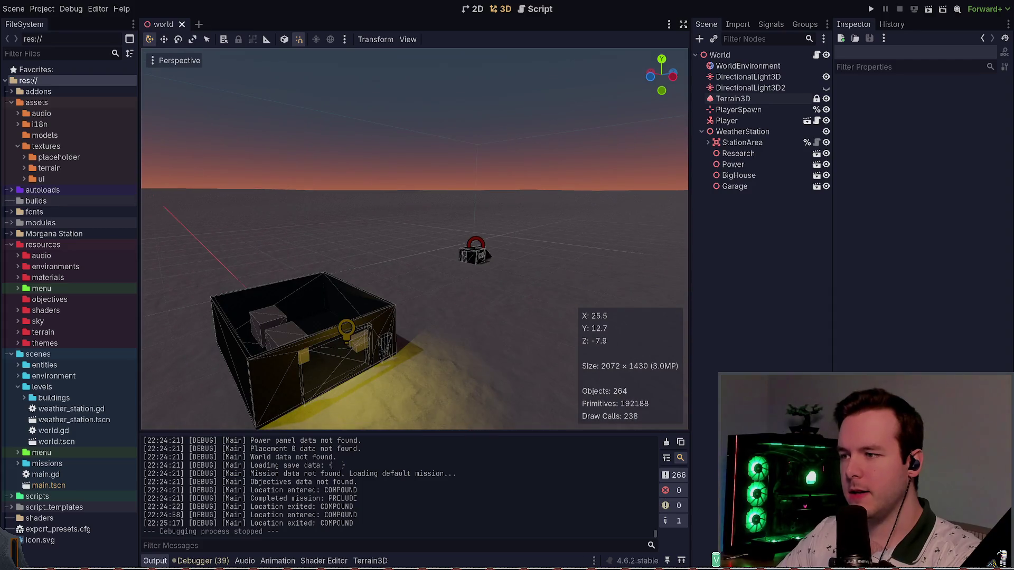
scroll(443, 322, down, 3)
key(s)
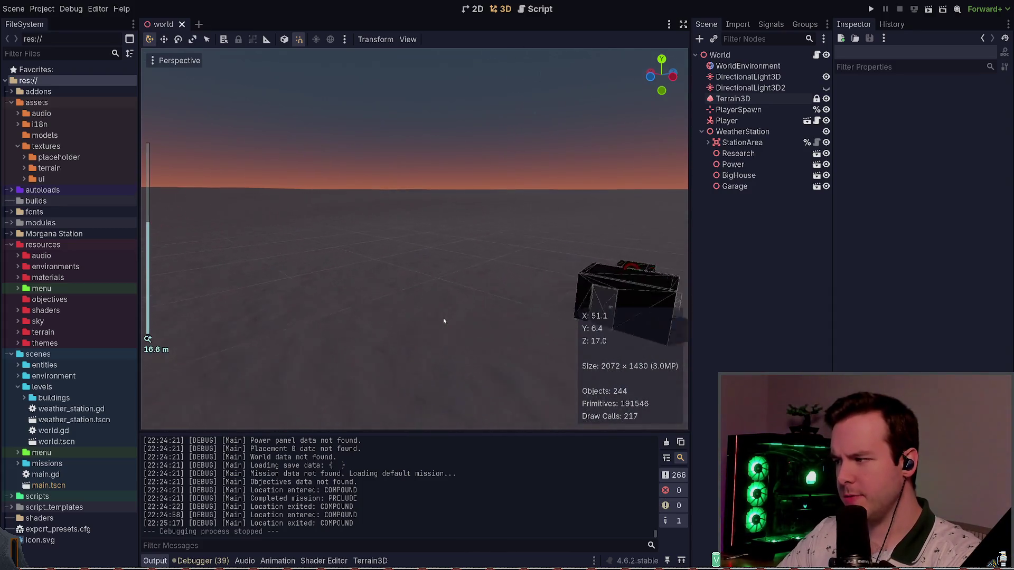
scroll(444, 321, down, 20)
key(w)
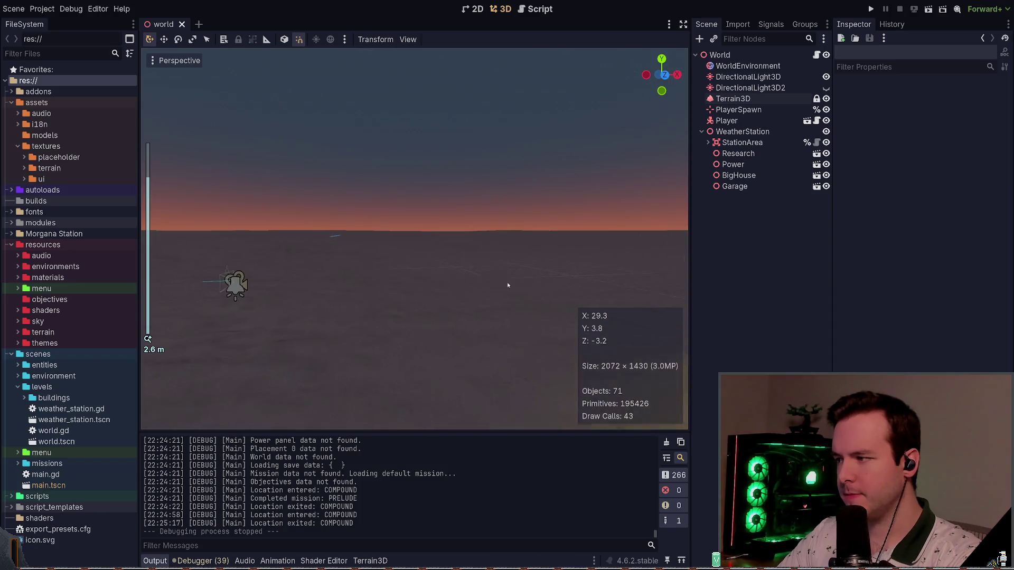
key(w)
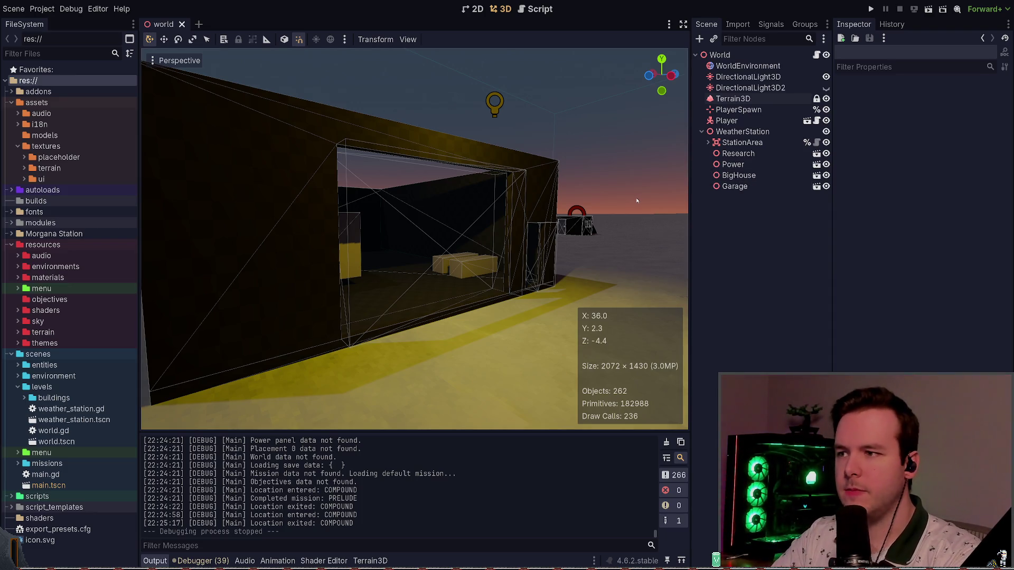
scroll(639, 200, down, 5)
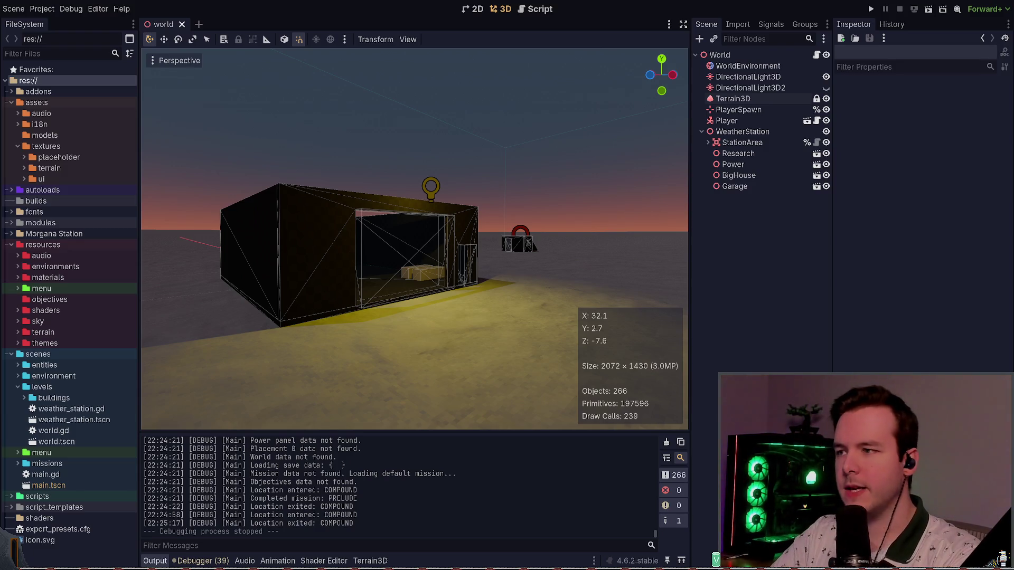
Save the world scene, then check the ground beside the garage building
key(ctrl+s)
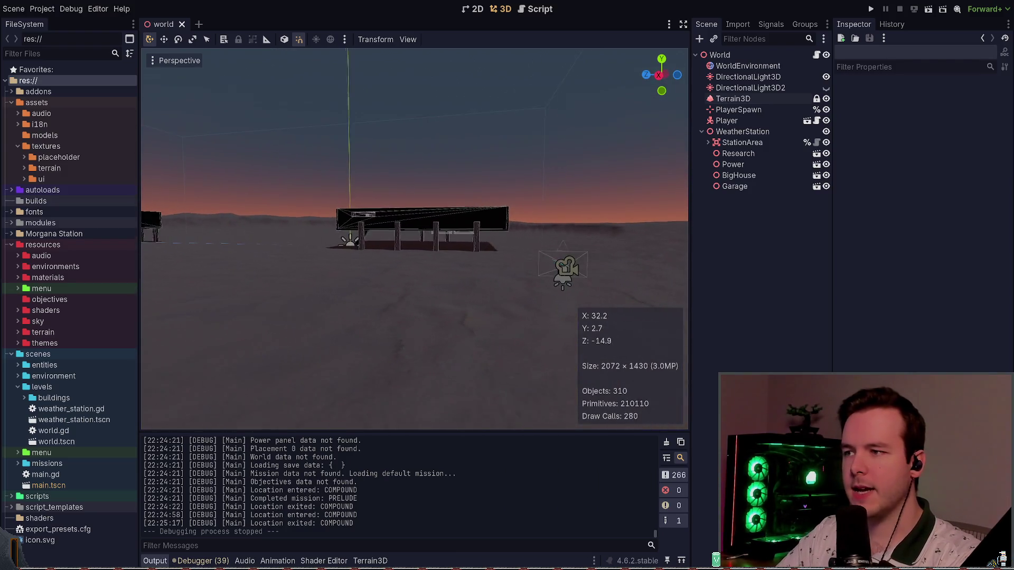
key(w)
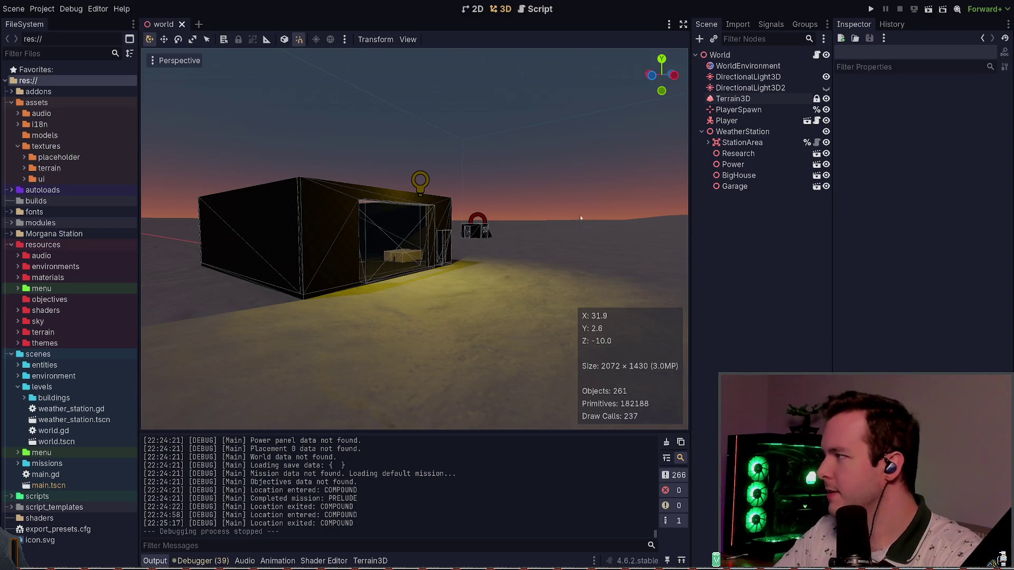
key(w)
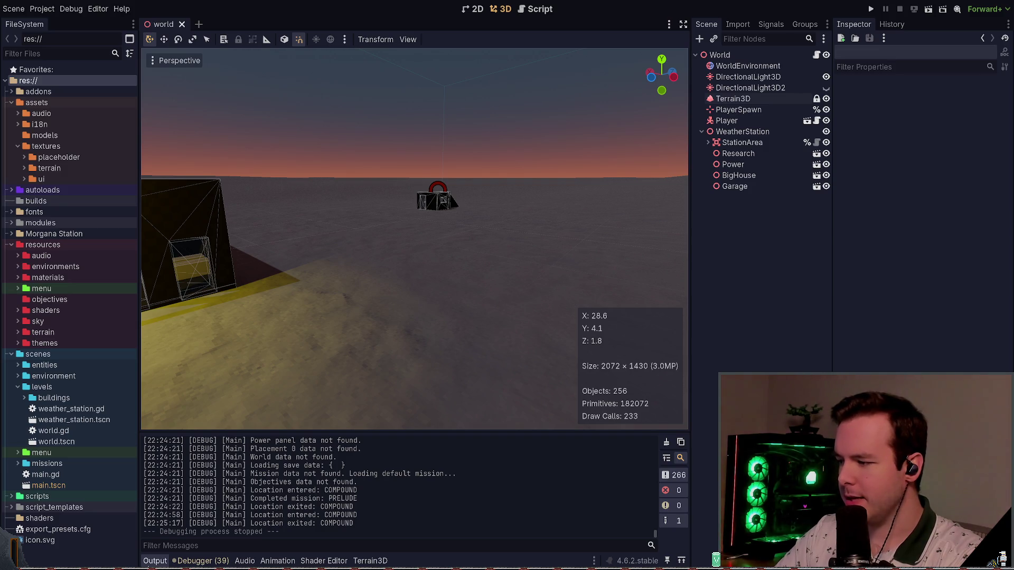
key(alt+Tab)
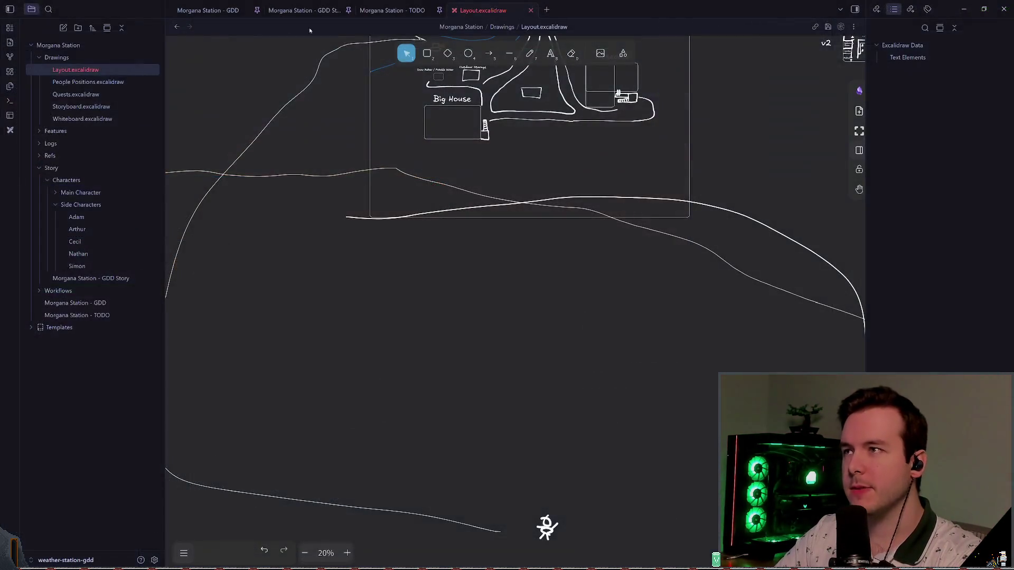
Look through the GDD note and layout drawing, then open the Morgana Station - TODO note
click(227, 10)
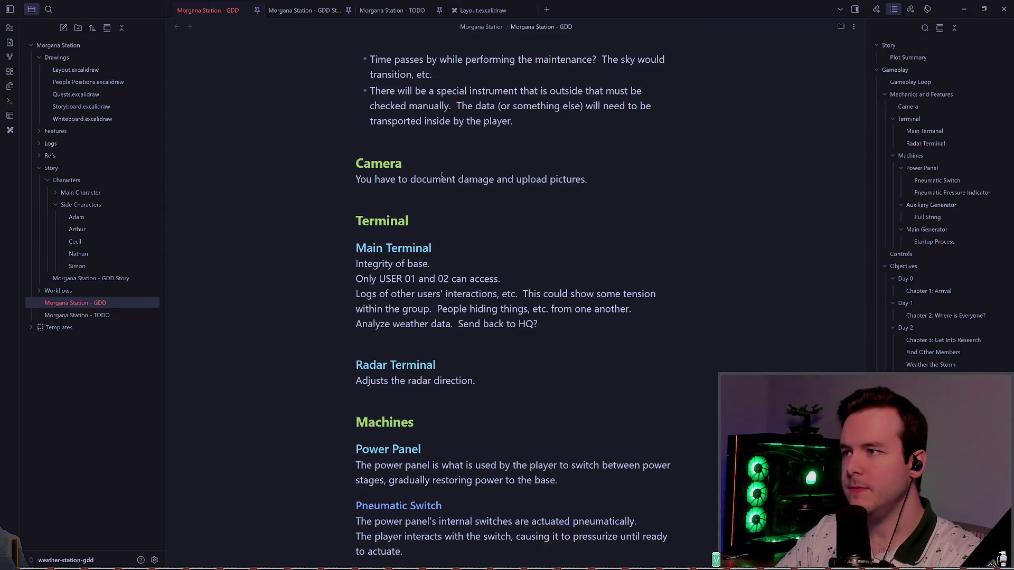
click(483, 10)
scroll(422, 271, up, 2)
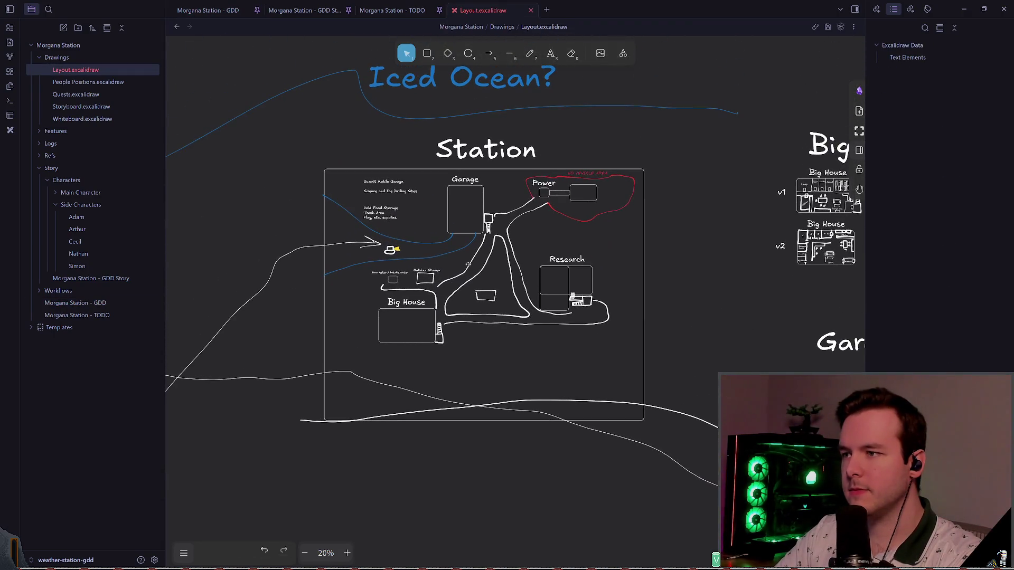
click(207, 10)
click(392, 10)
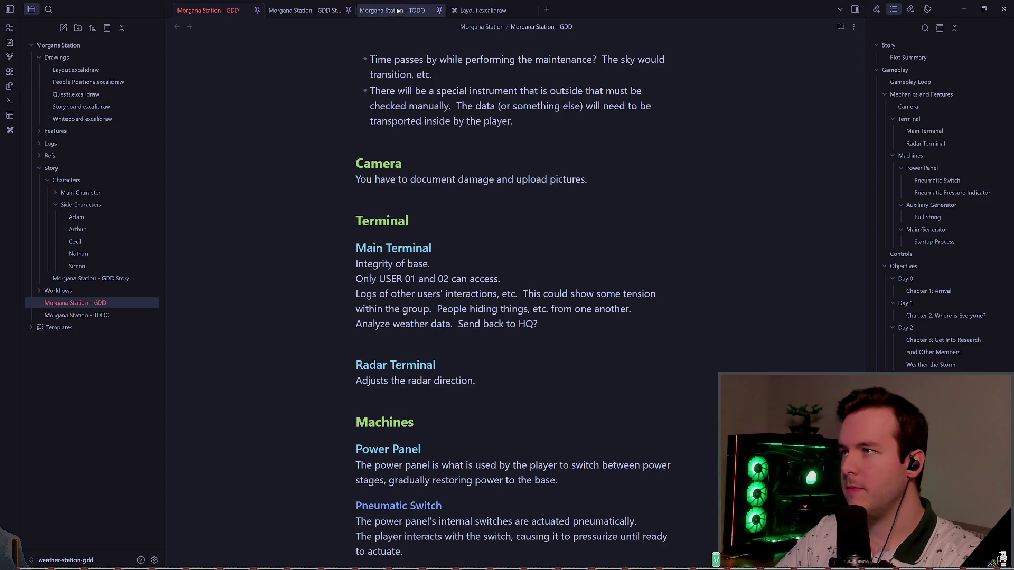
Add 'Add power lines above ground?' and check off the terrain layout task
click(613, 317)
key(Return)
key(Return)
key(Return)
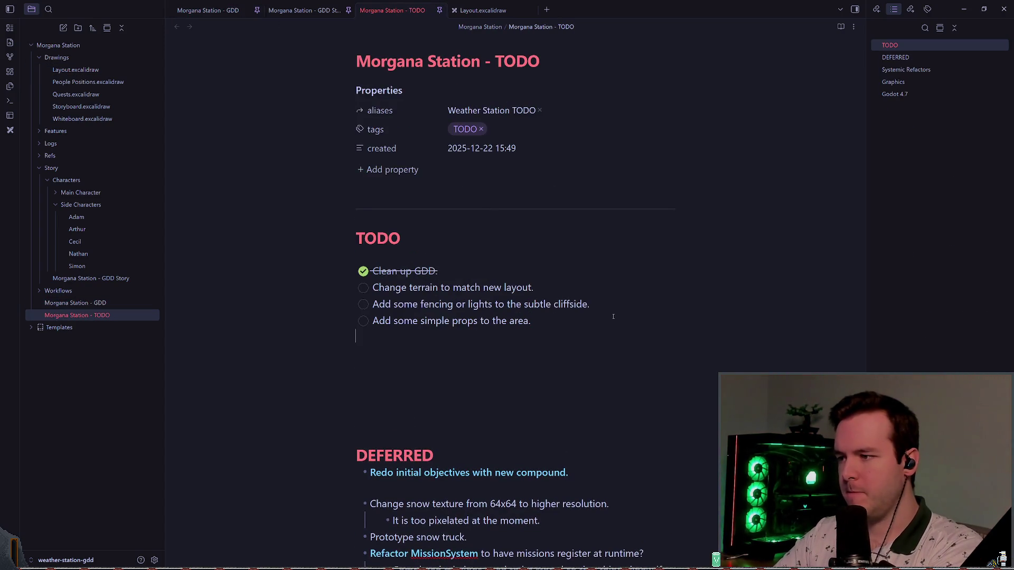
text(Add power lines above ground?)
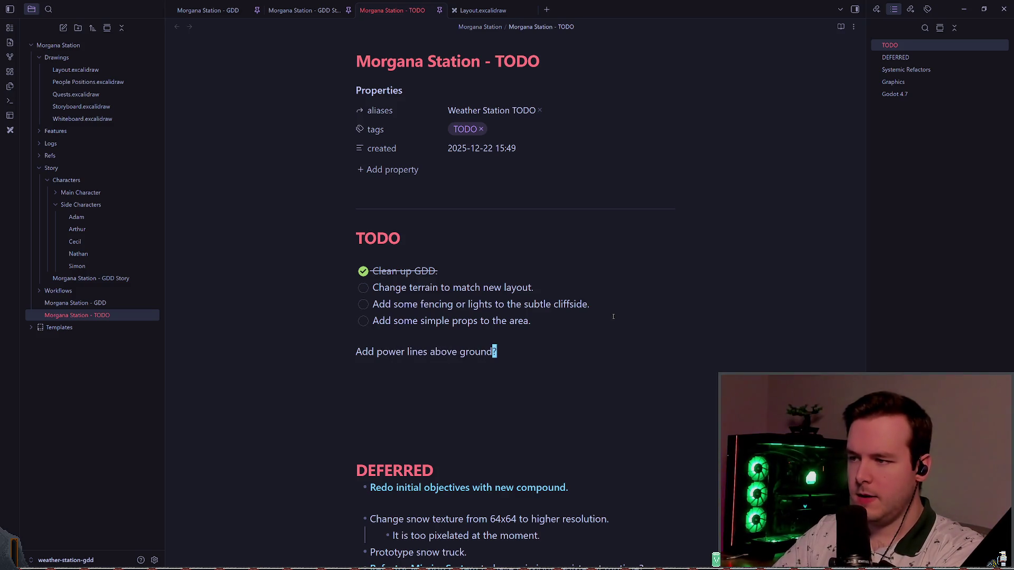
click(366, 288)
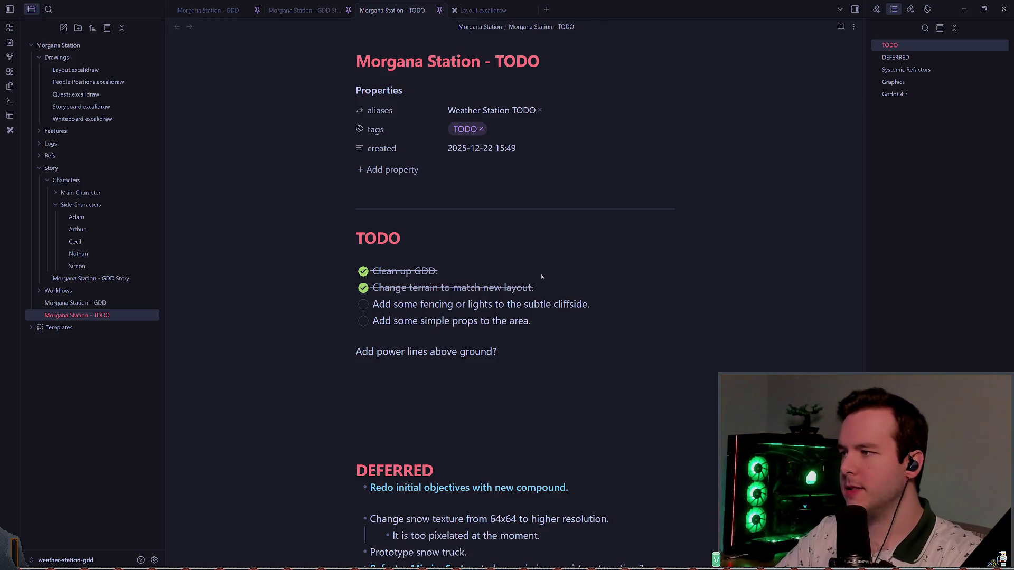
key(alt+Tab)
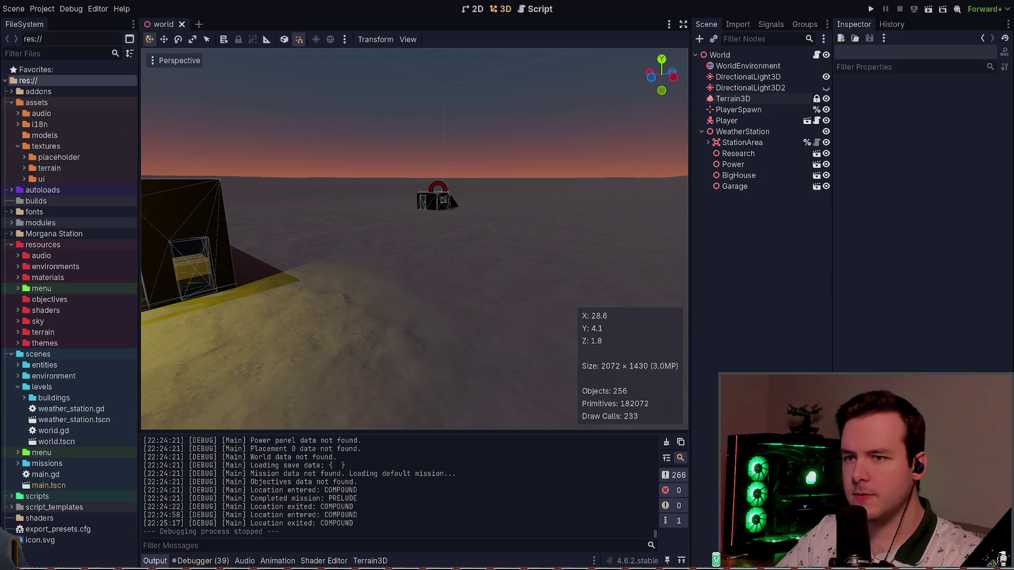
Restart Neovim with :q and nvim, restore the session, and open Lazygit with leader+gg
key(alt+Tab)
text(:q)
key(Return)
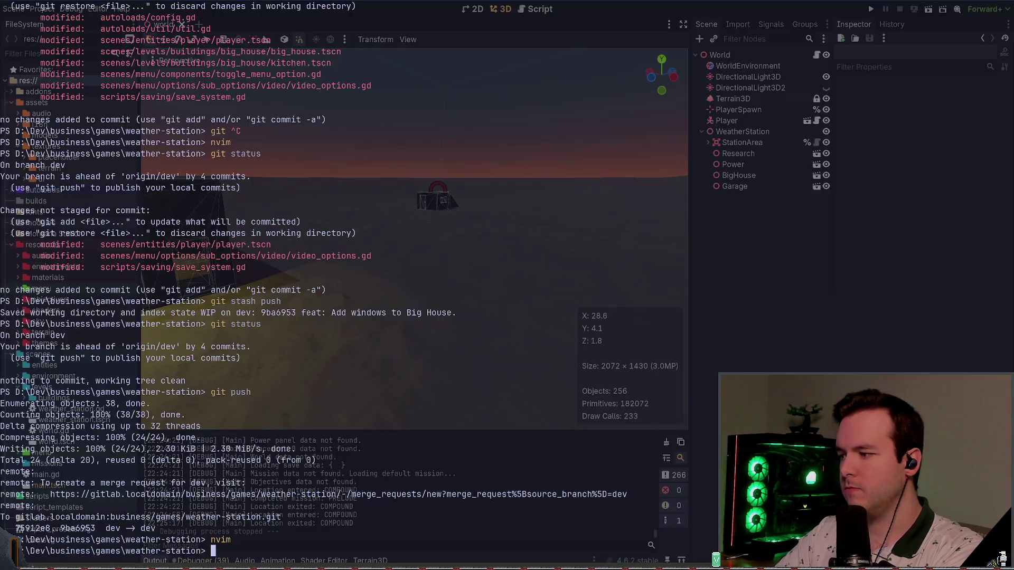
text(nvim)
key(Return)
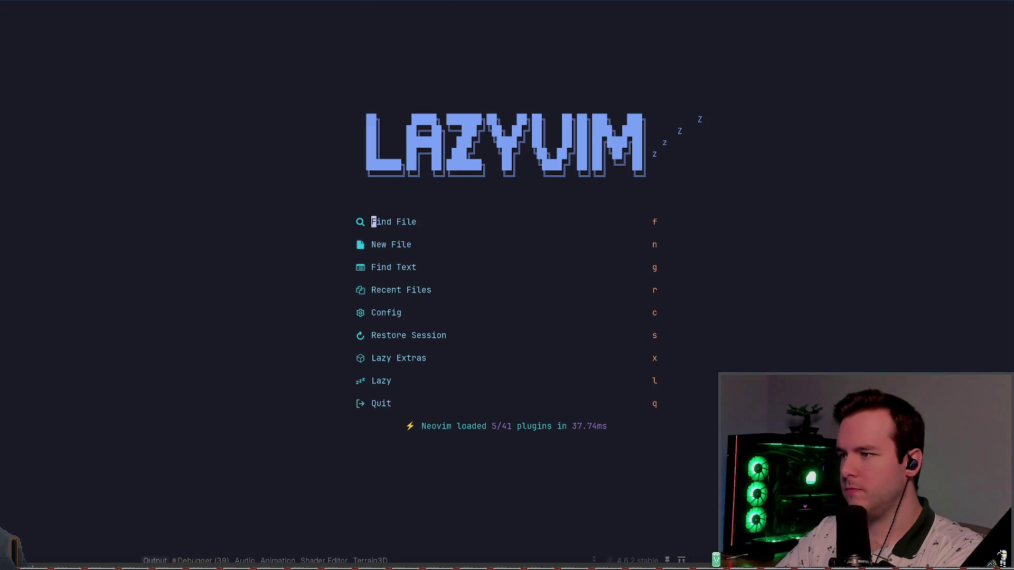
key(s)
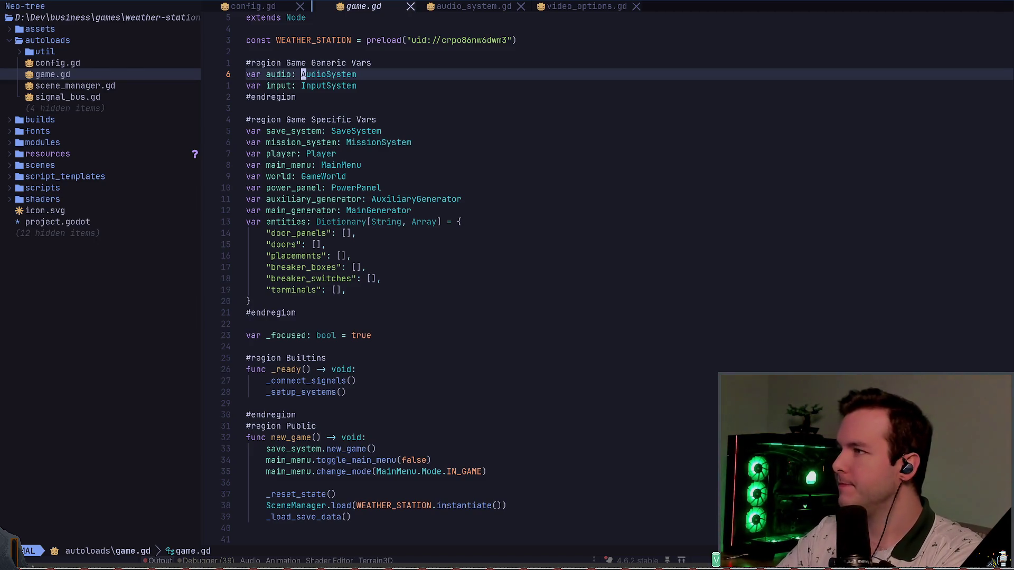
key(j)
key(j)
key(space)
key(g)
key(g)
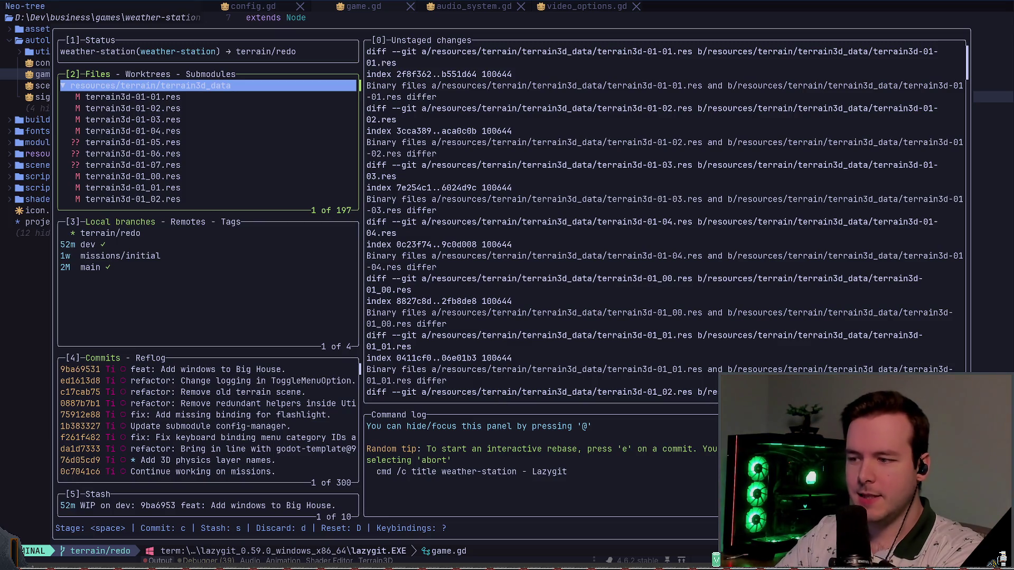
Stage the whole Terrain3D data folder in lazygit
key(j)
key(k)
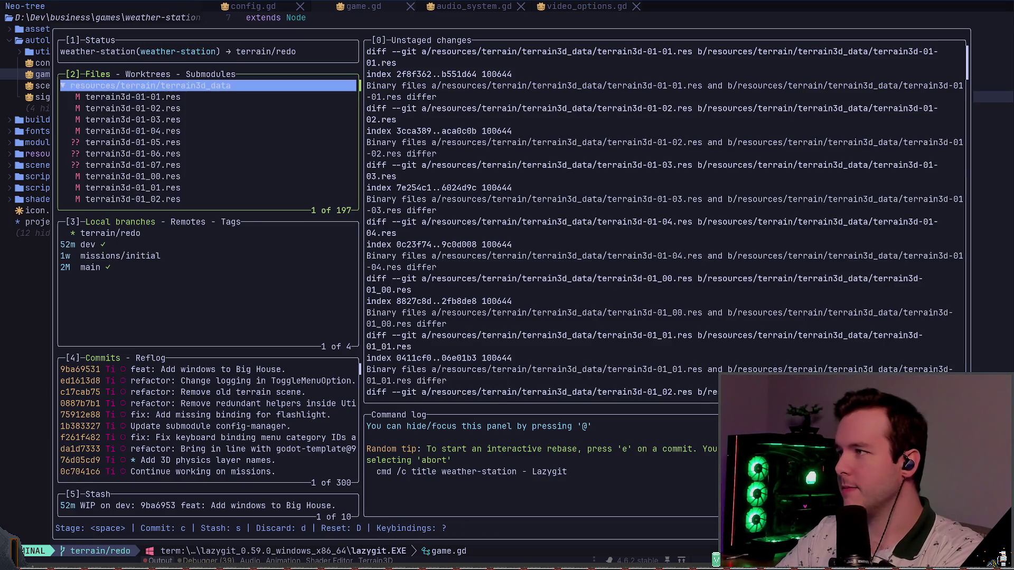
key(space)
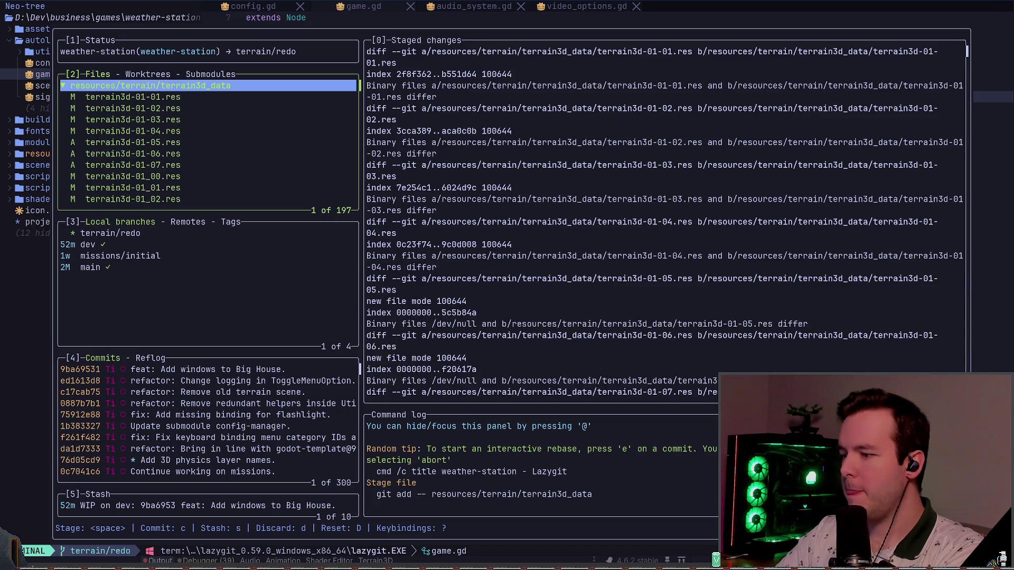
Commit with 'feat: Redo terrain to match new layout with cliff and more varied height.'
key(c)
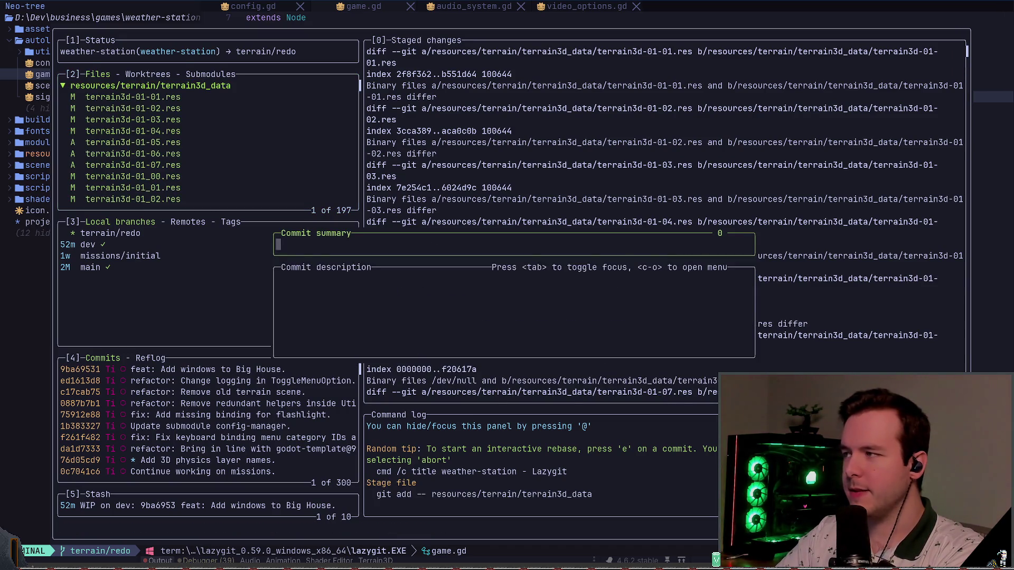
text(feat: )
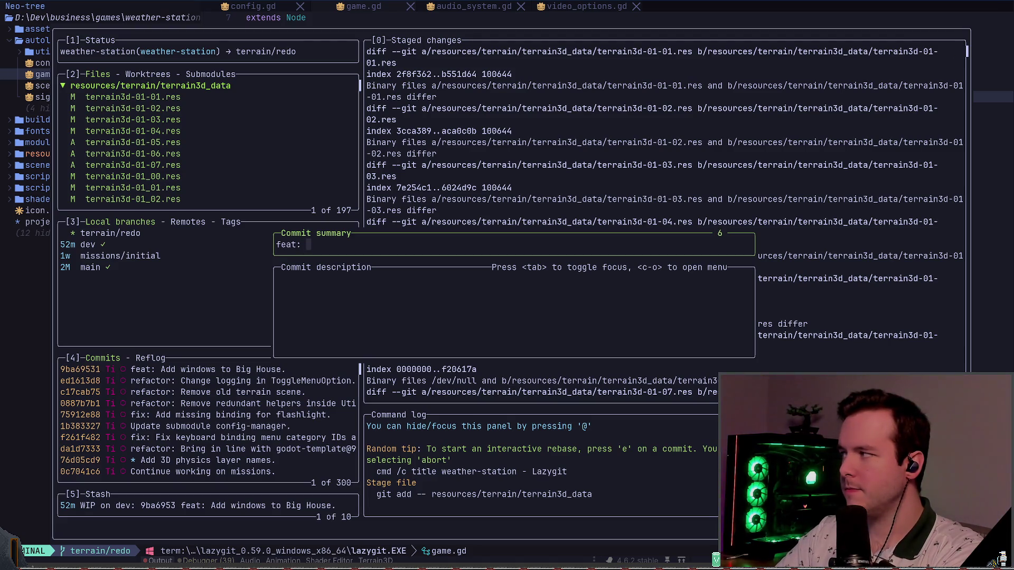
text(R)
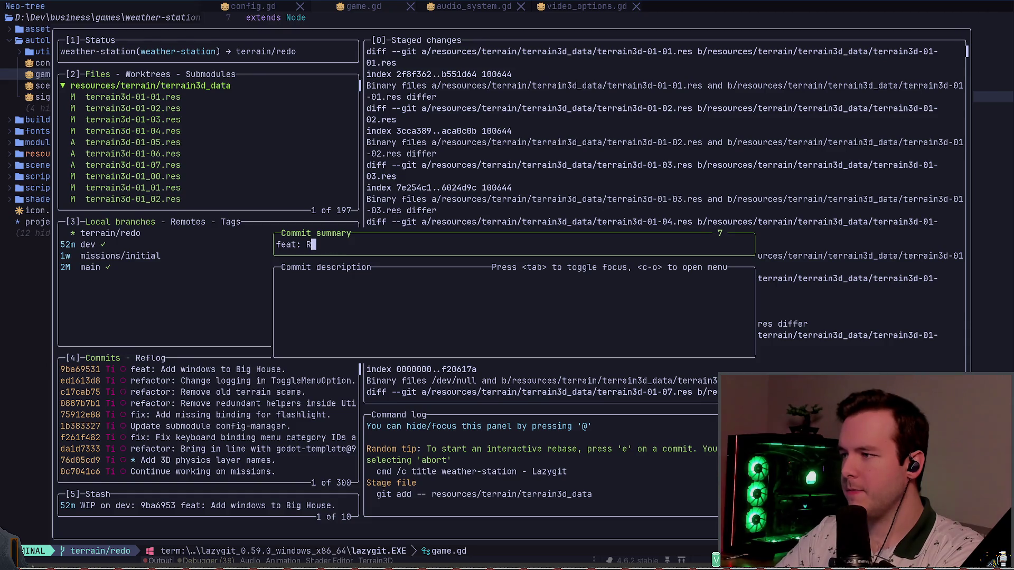
text(edo terrain)
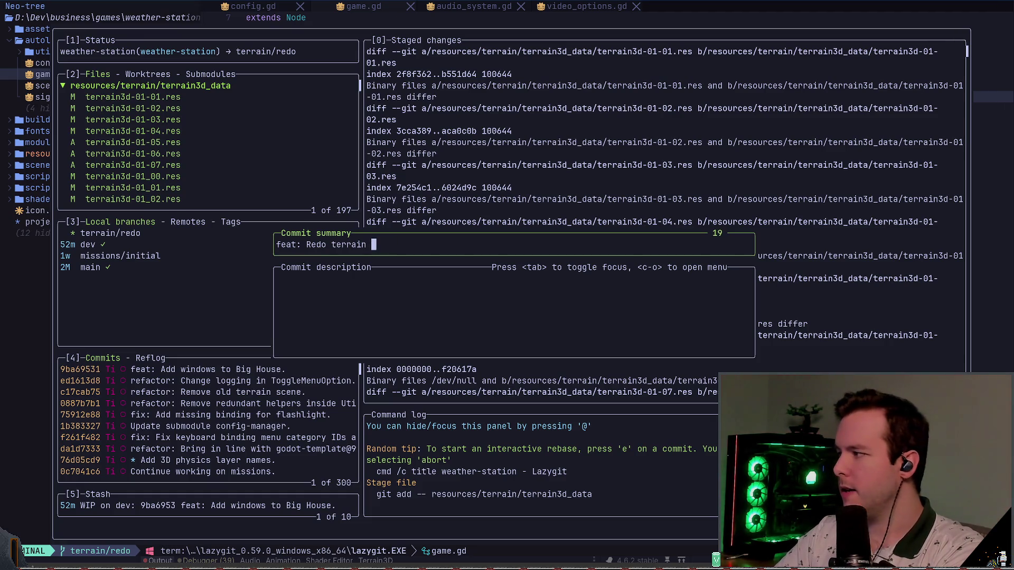
text(to a)
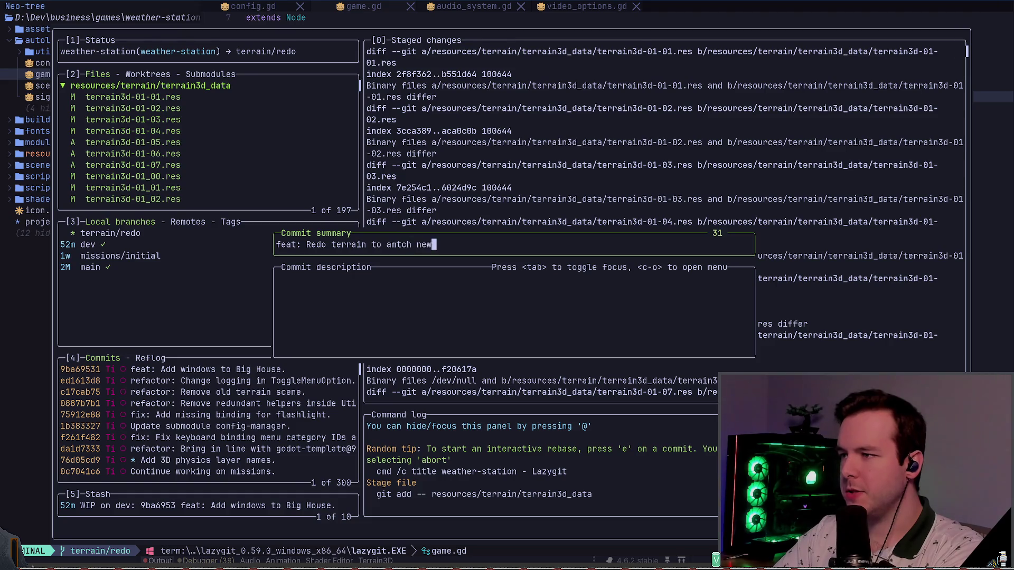
key(BackSpace)
text(match new layout.)
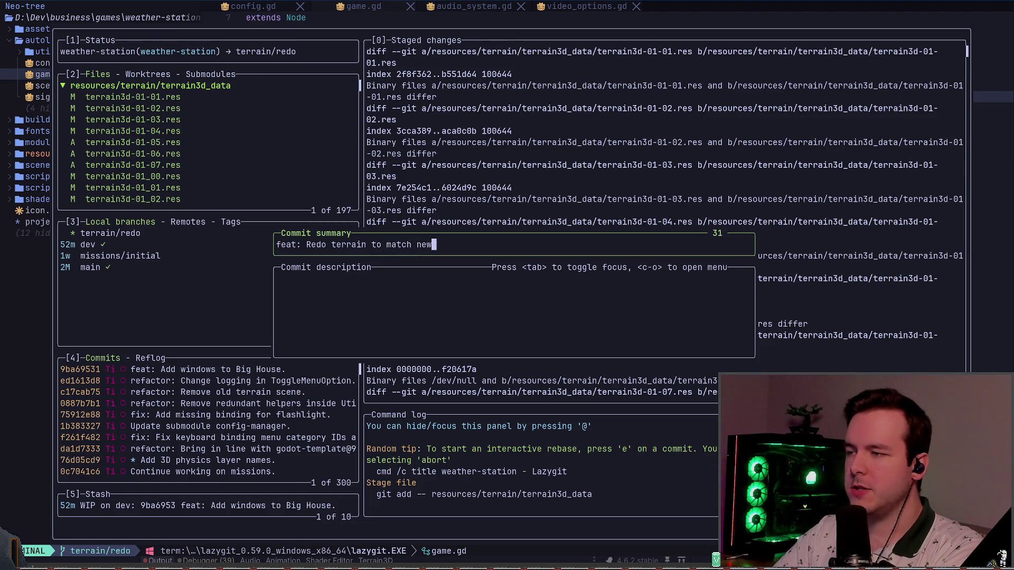
key(BackSpace)
text(with cliff and more varied )
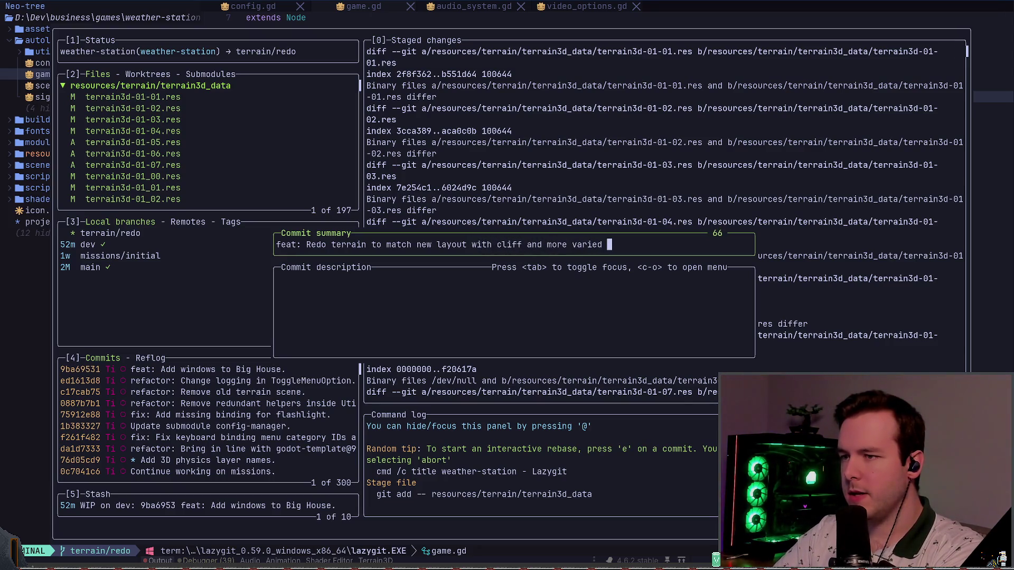
text(height.)
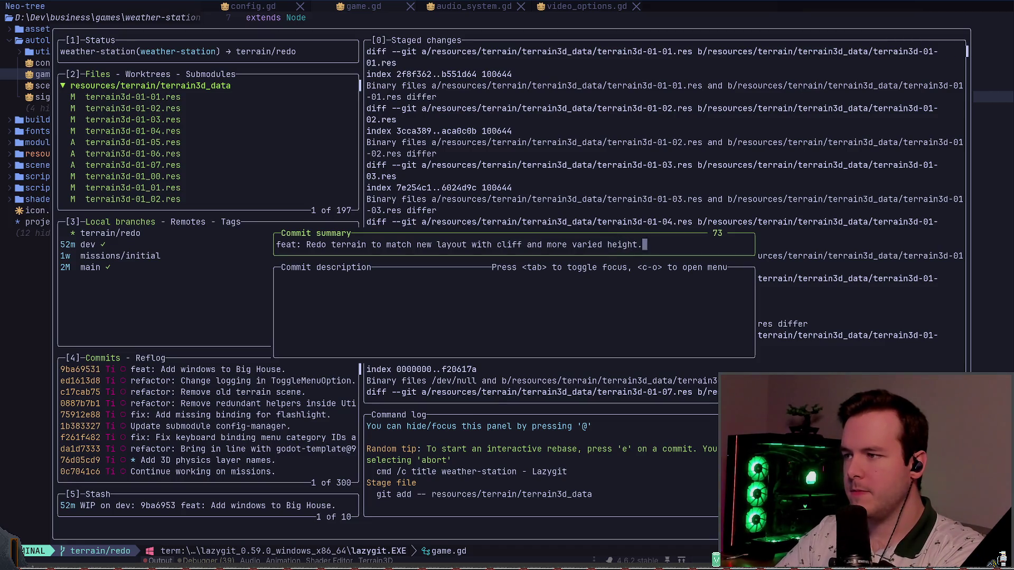
key(Return)
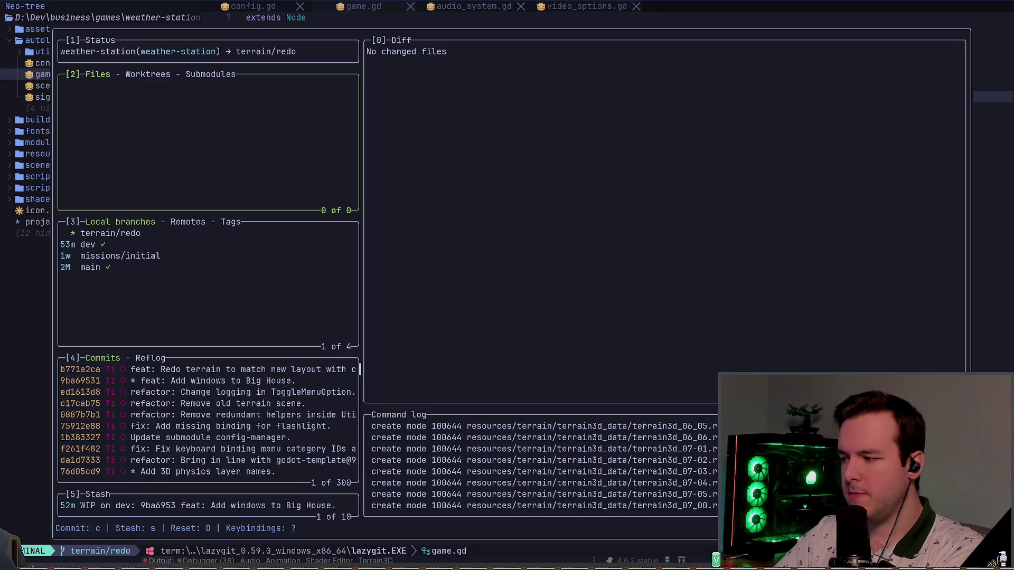
Try pushing terrain/redo and opening merge options on dev, cancelling both
key(P)
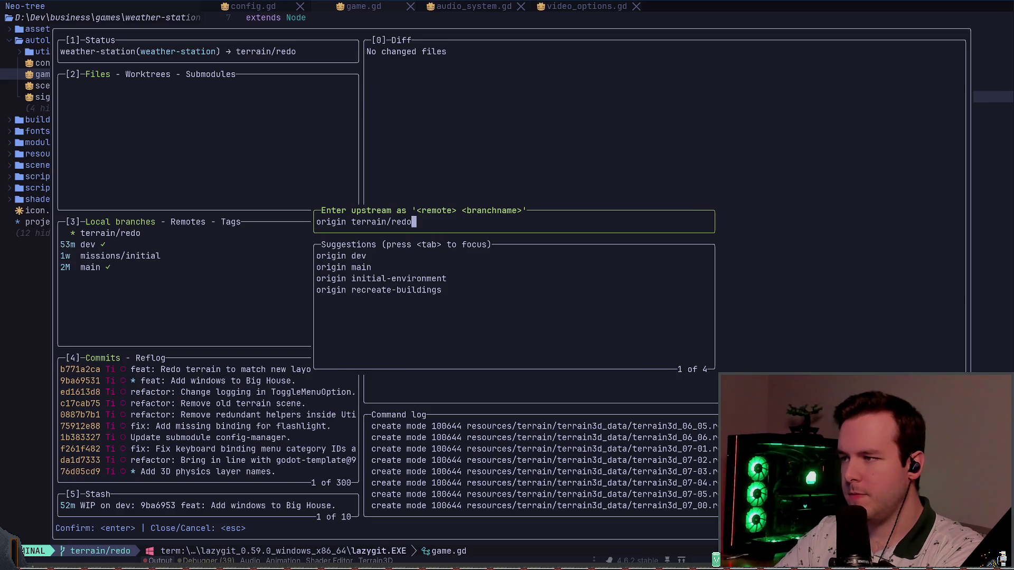
key(Return)
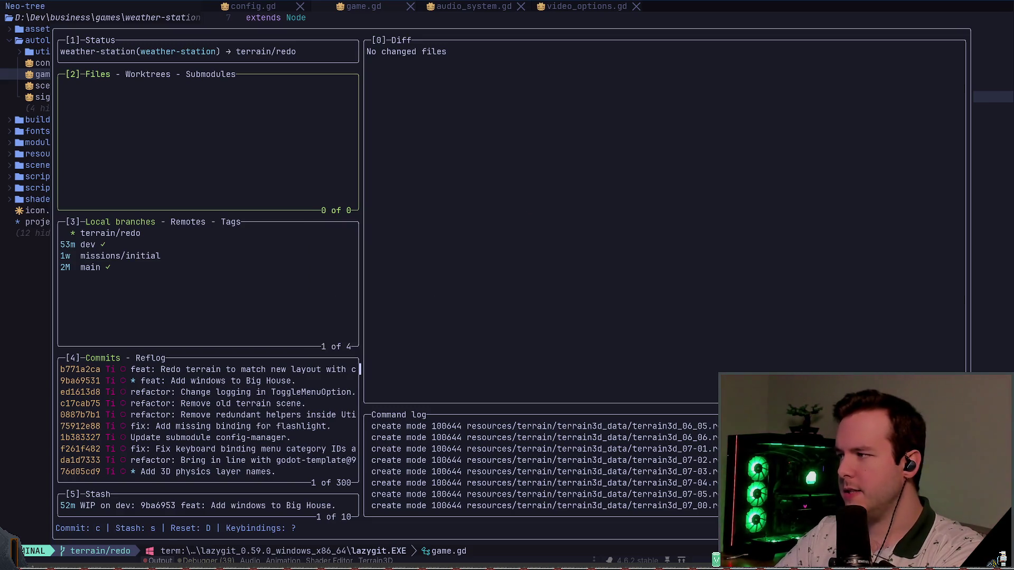
key(3)
key(Down)
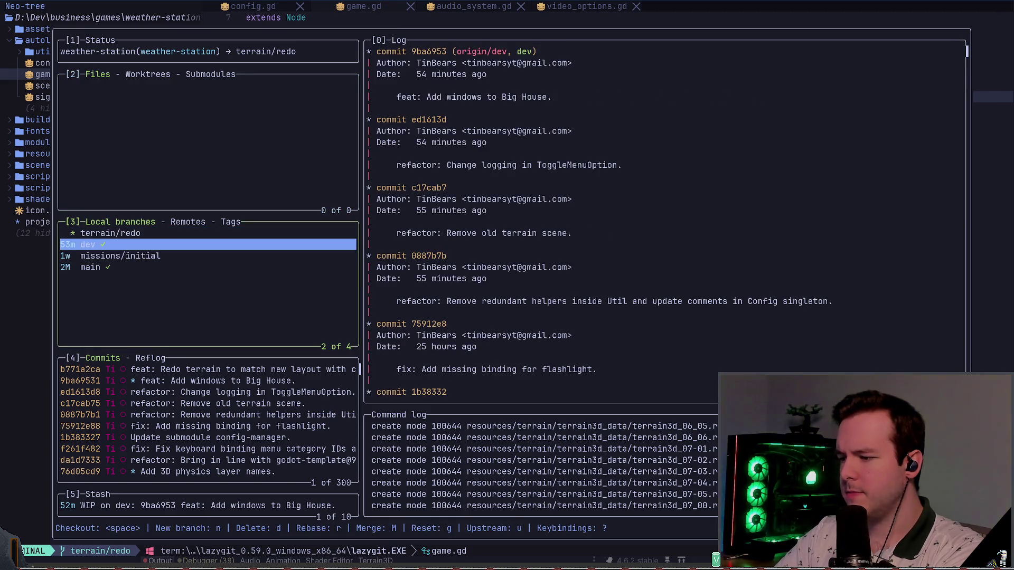
key(shift+m)
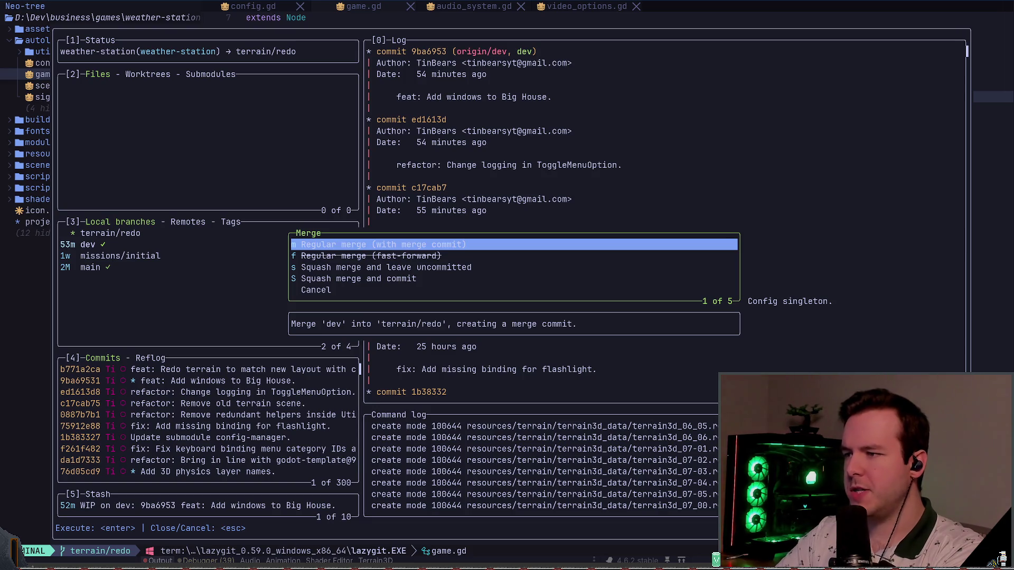
key(Escape)
Check out dev and fast-forward it to the terrain/redo commit
key(space)
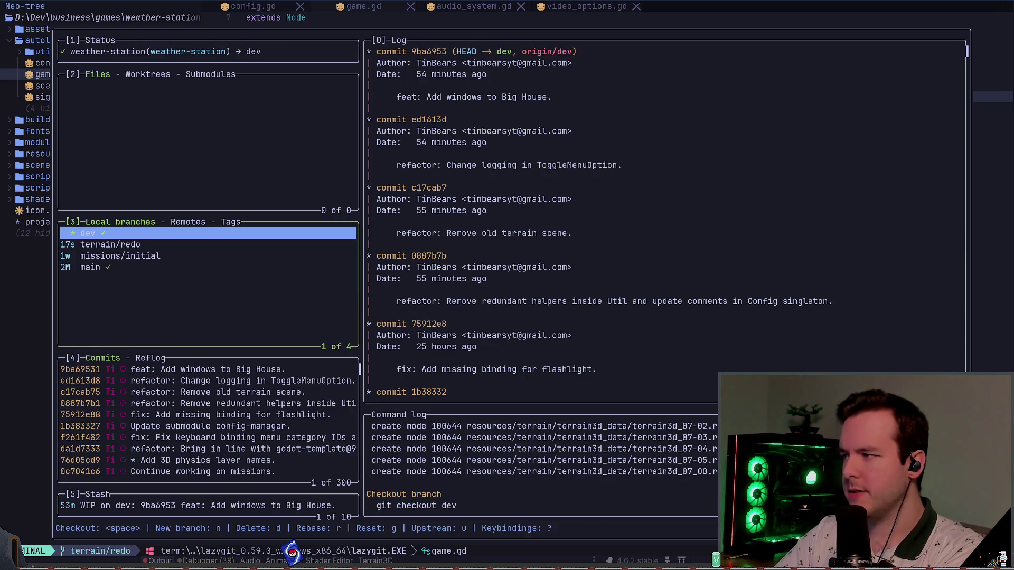
key(shift+m)
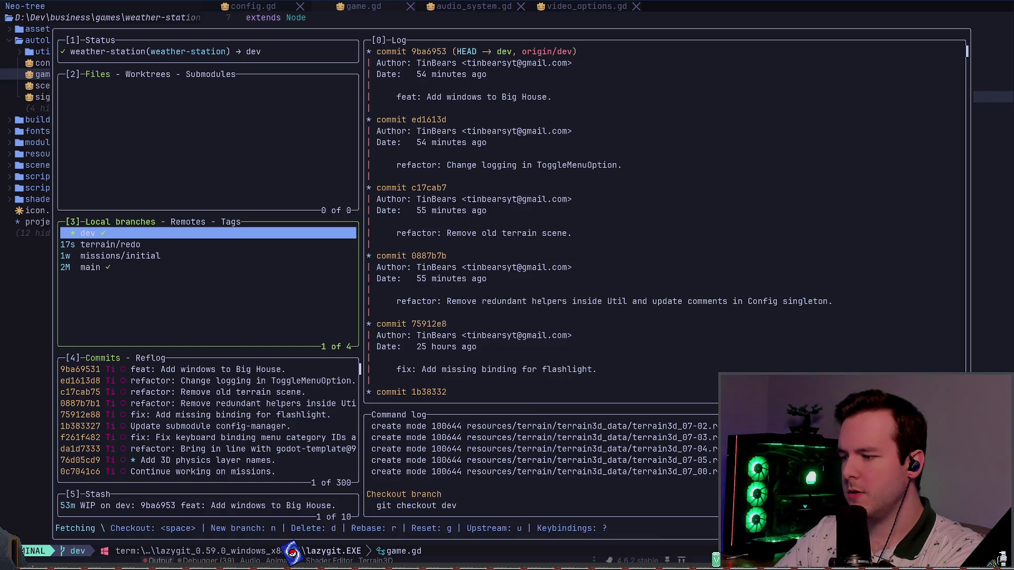
click(110, 244)
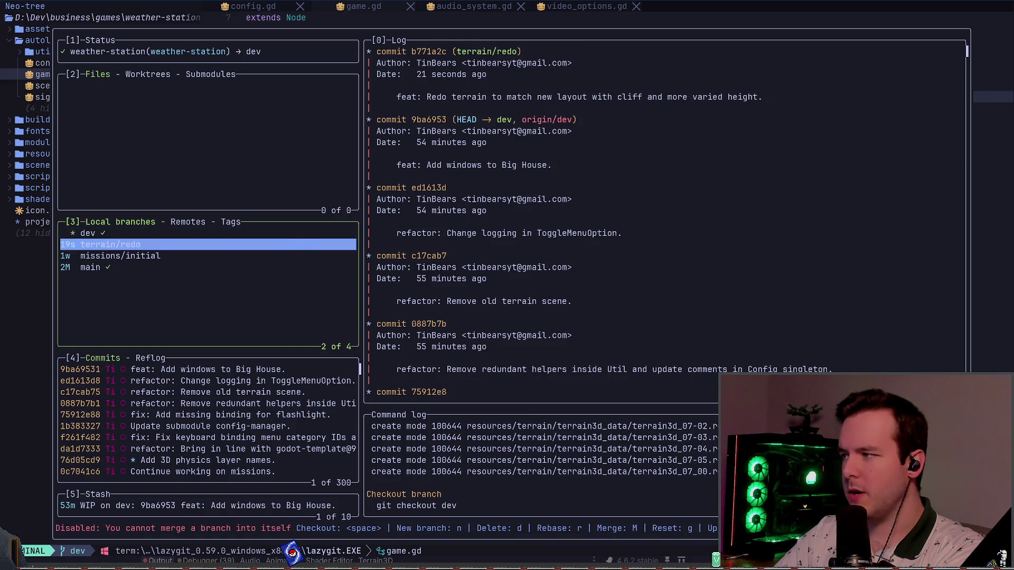
key(shift+m)
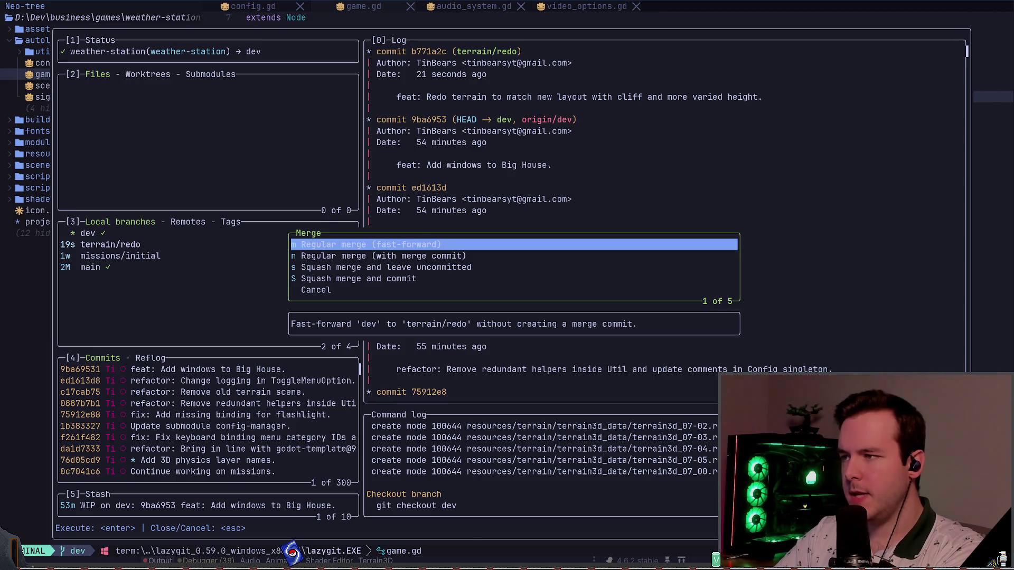
key(Return)
Push the dev branch to the remote
key(Up)
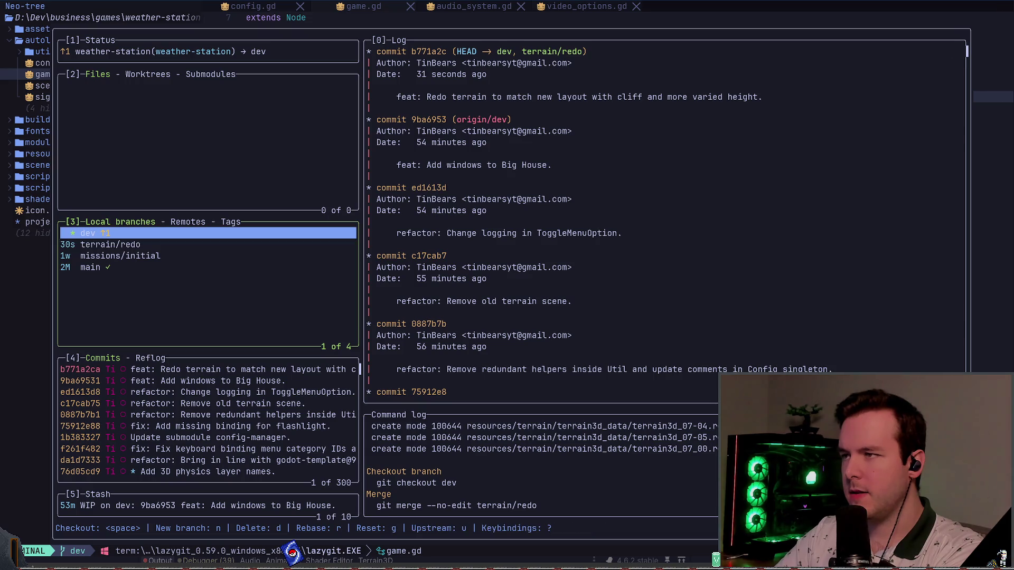
key(Down)
key(Up)
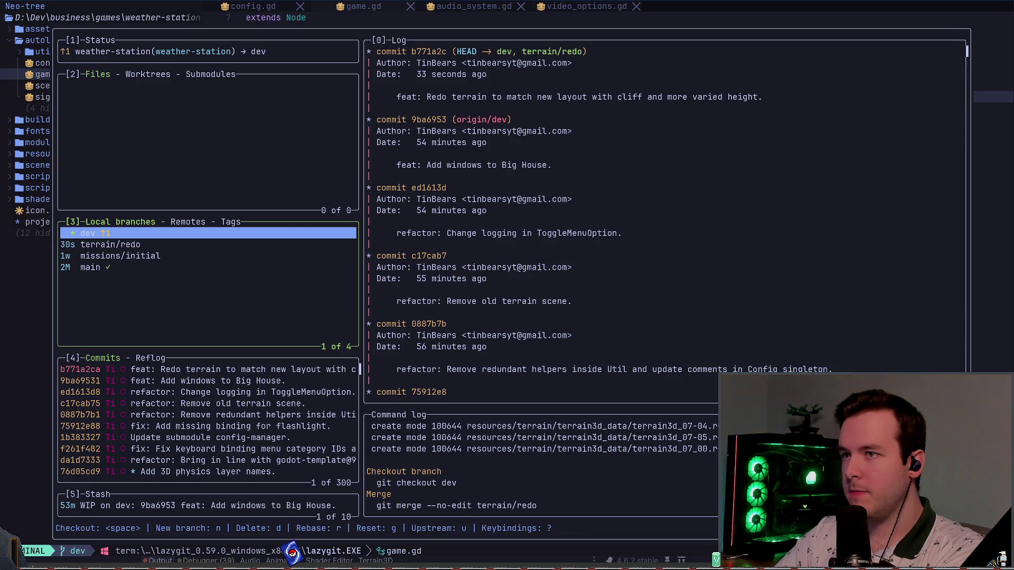
key(Down)
key(Up)
key(Down)
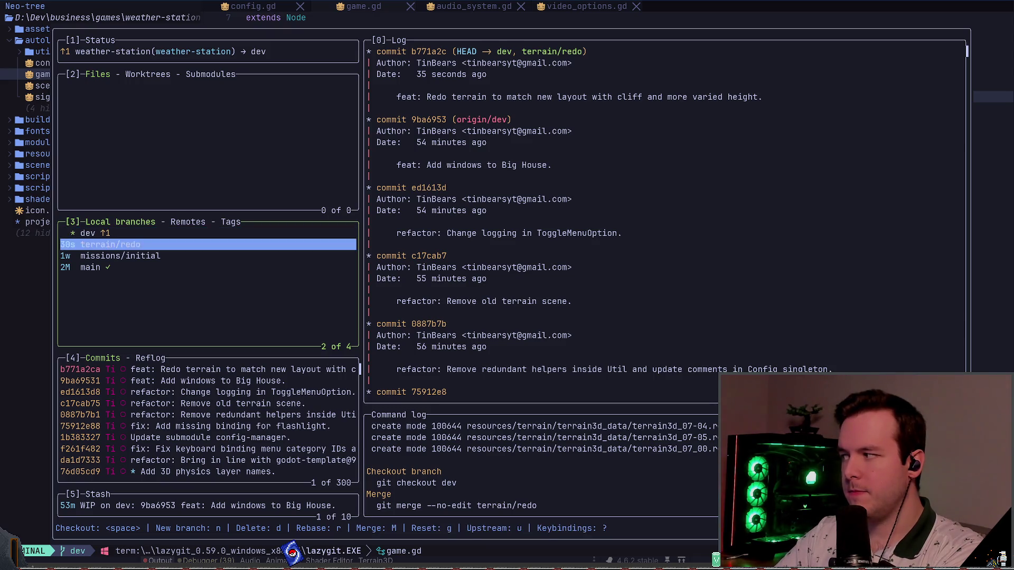
key(Up)
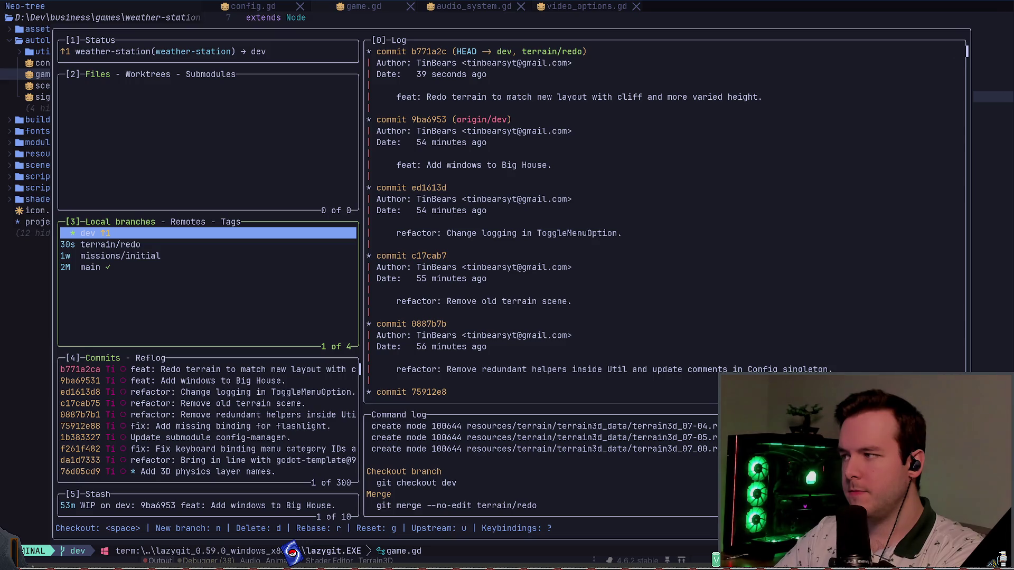
key(shift+p)
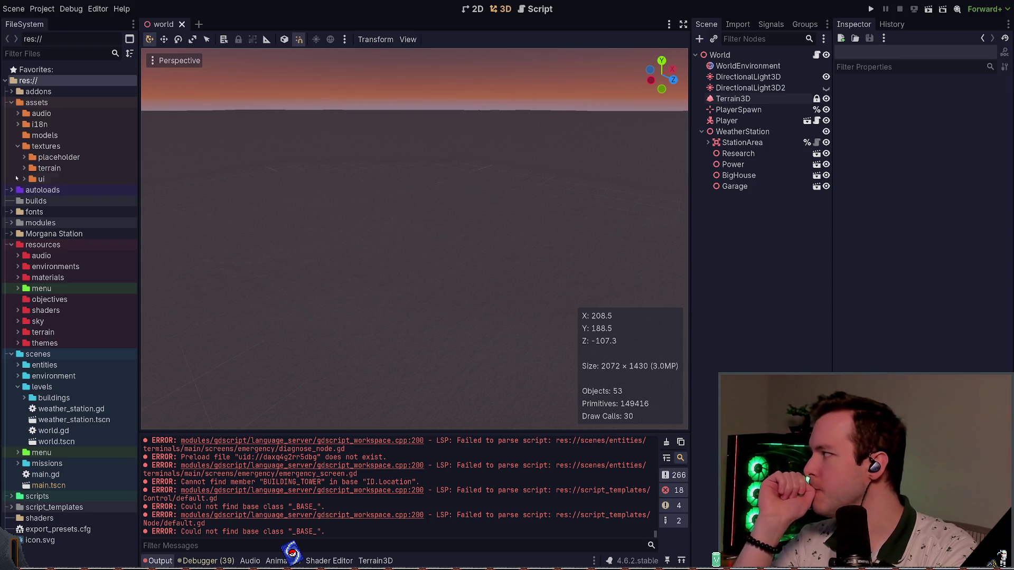
Fly and orbit the viewport camera to frame the weather-station buildings on the reshaped snowfield
mouse_move(594, 168)
mouse_down()
mouse_move(559, 178)
mouse_move(581, 162)
mouse_move(530, 286)
mouse_up()
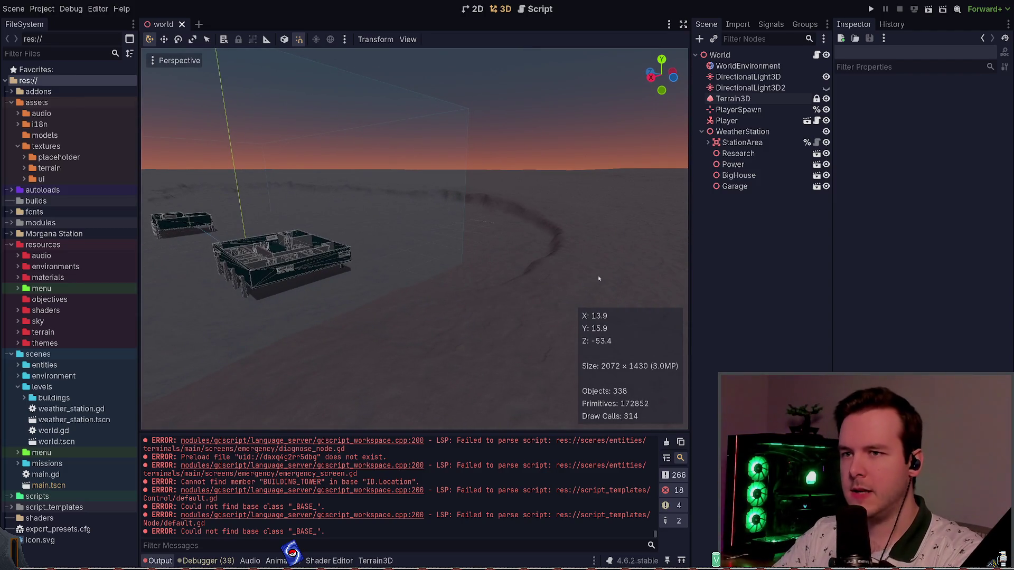
mouse_move(469, 237)
mouse_down()
mouse_move(406, 238)
mouse_move(467, 238)
mouse_move(452, 259)
mouse_move(455, 354)
mouse_move(451, 226)
mouse_up()
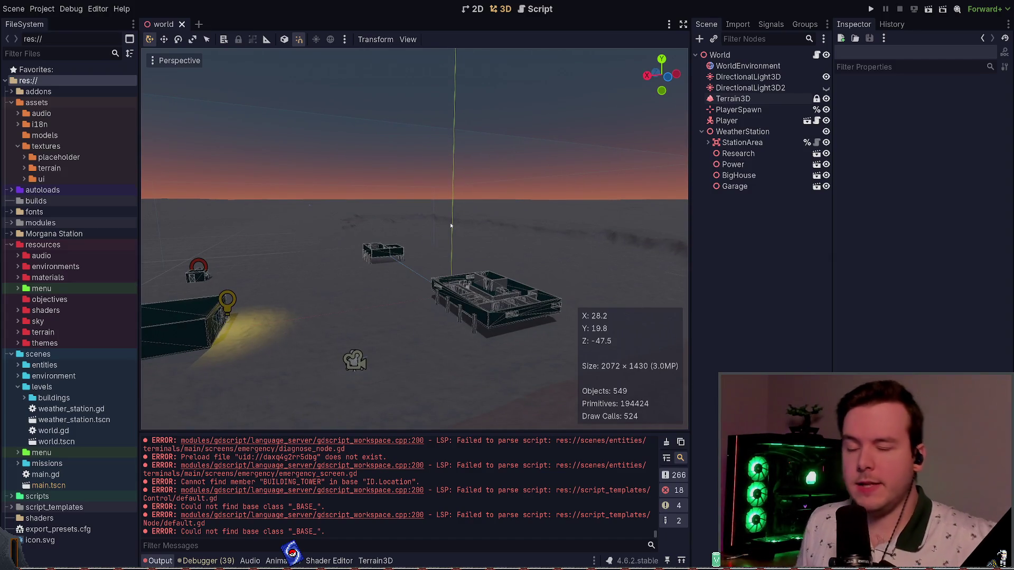
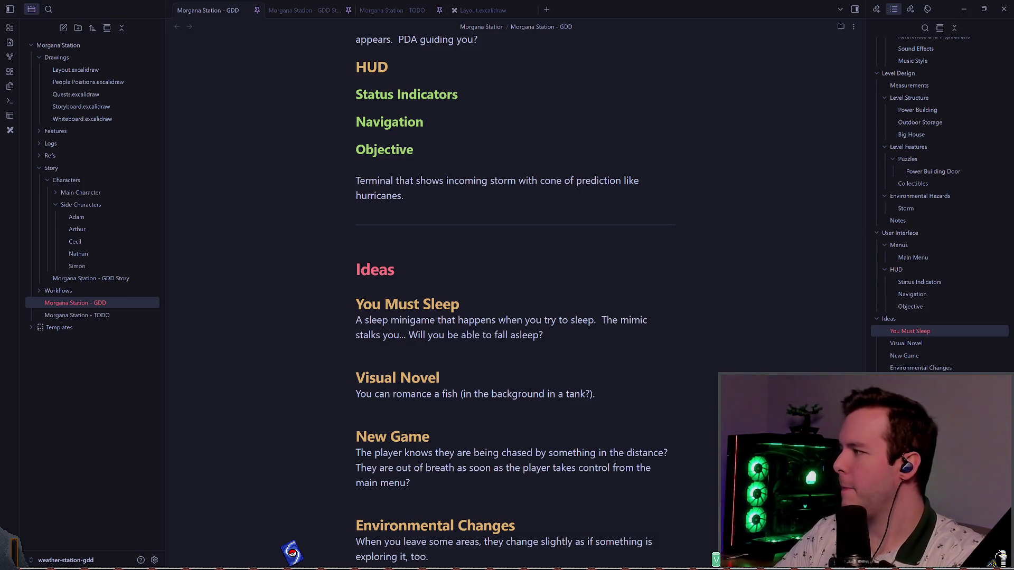
Highlight the fencing-or-lights cliffside task in the Morgana Station - TODO note, then return to Godot
click(543, 335)
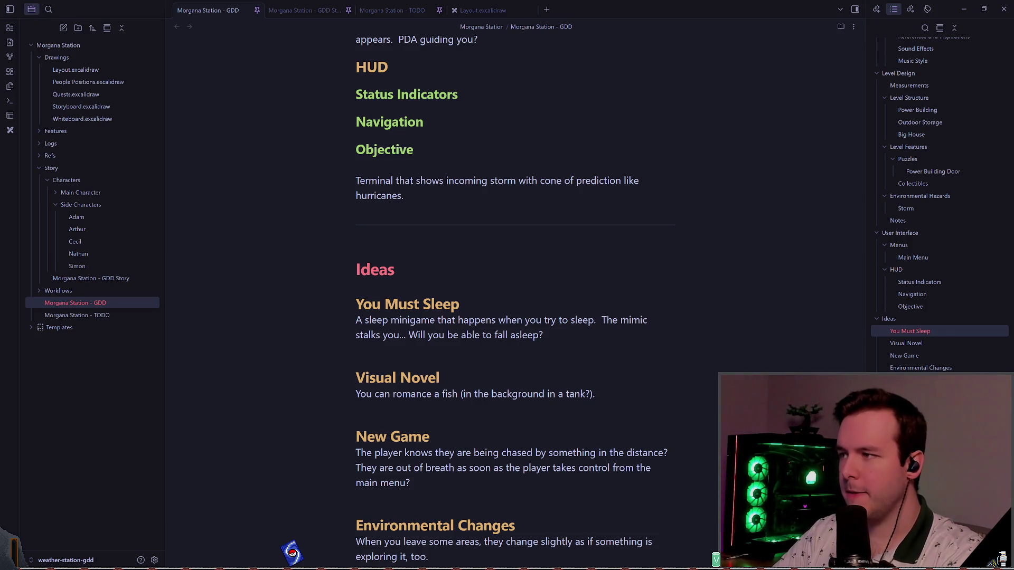
click(417, 237)
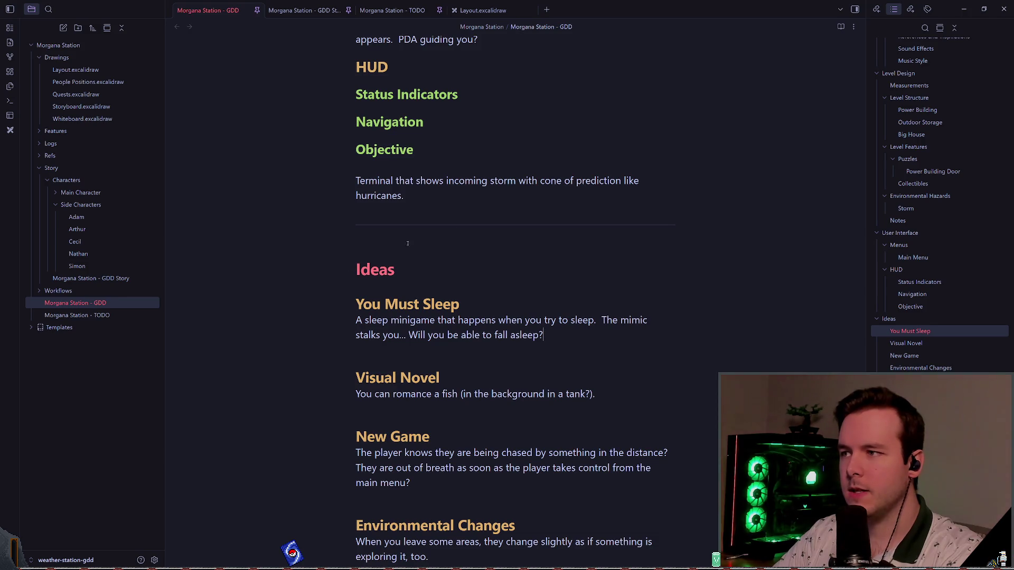
click(376, 13)
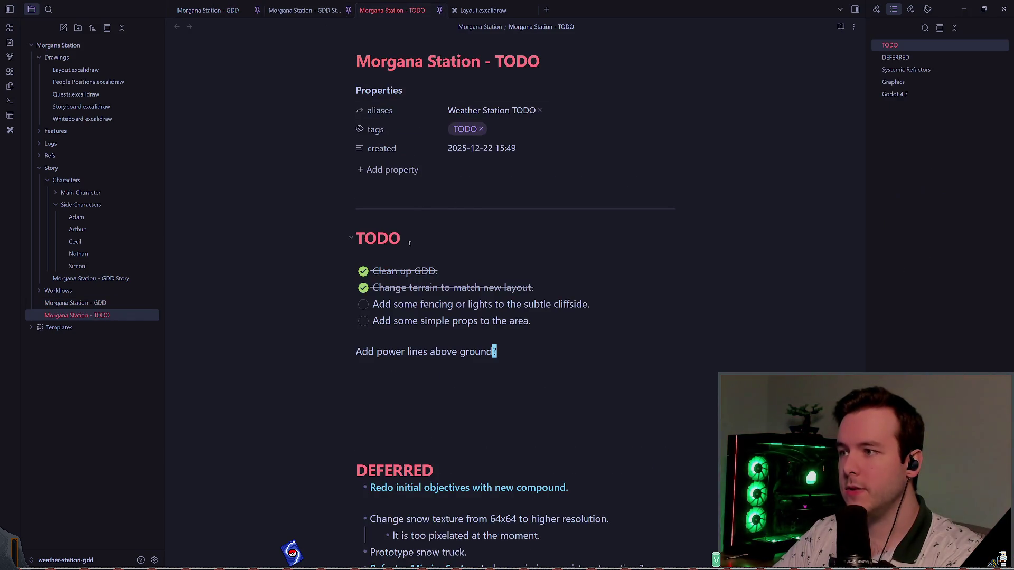
drag(603, 300, 351, 305)
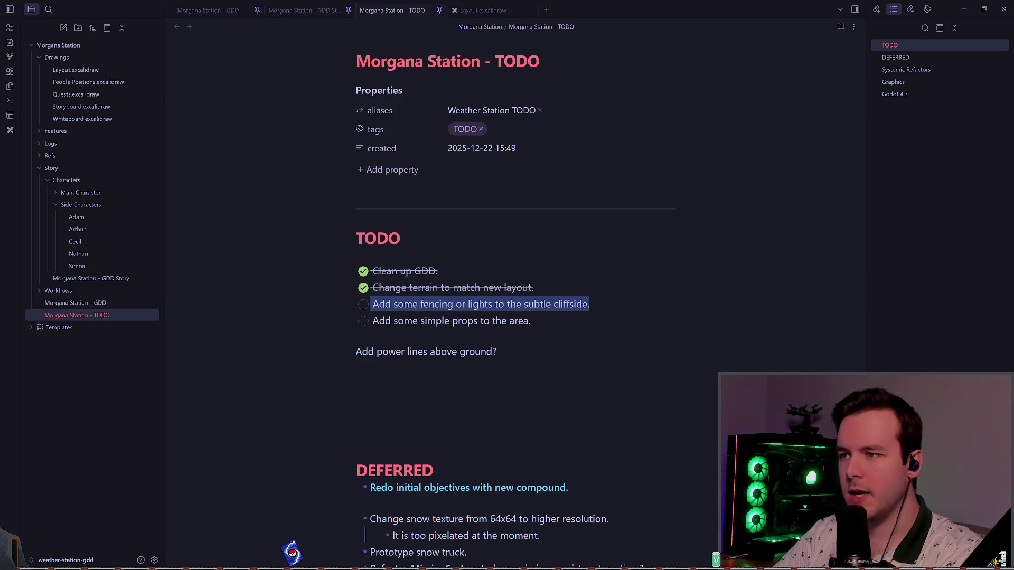
key(alt+Tab)
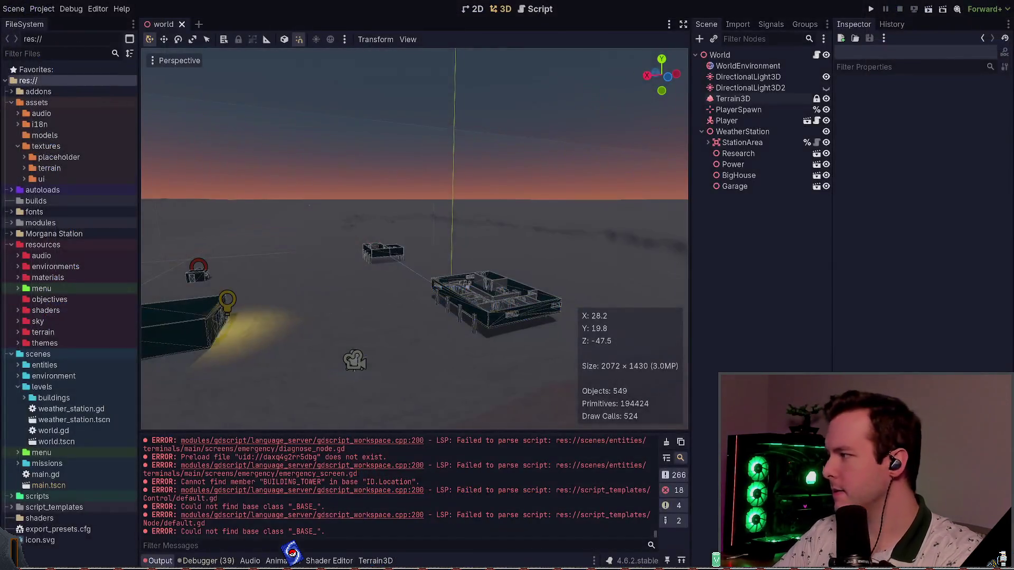
Fly the view out to the terrain ridge and add an empty Node3D under World
key(w)
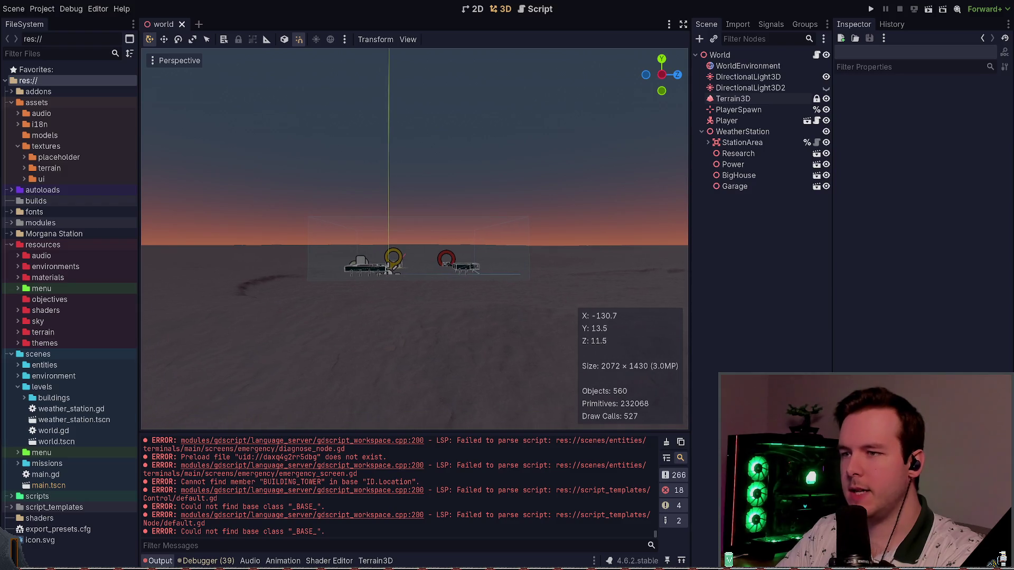
key(F5)
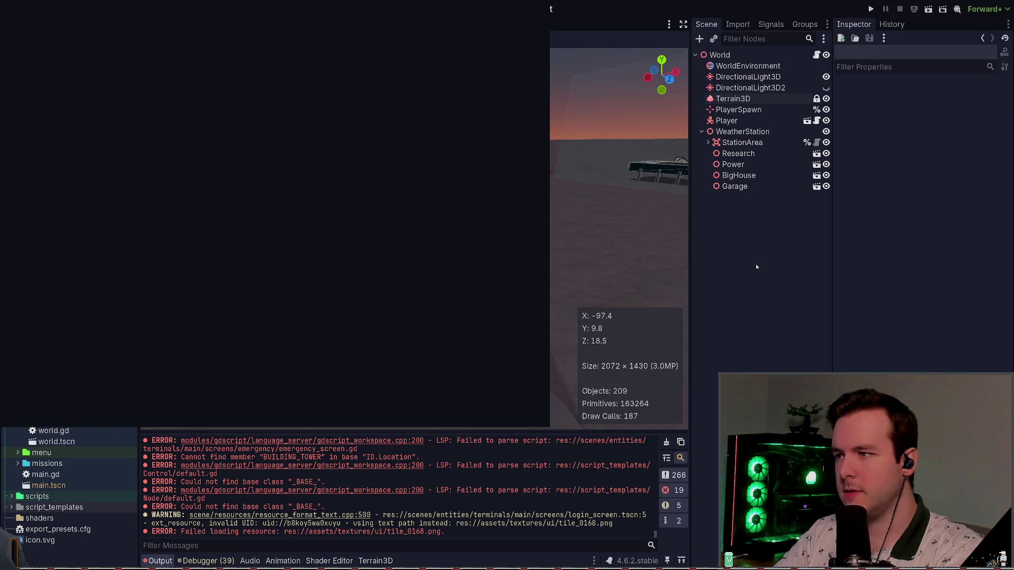
key(Return)
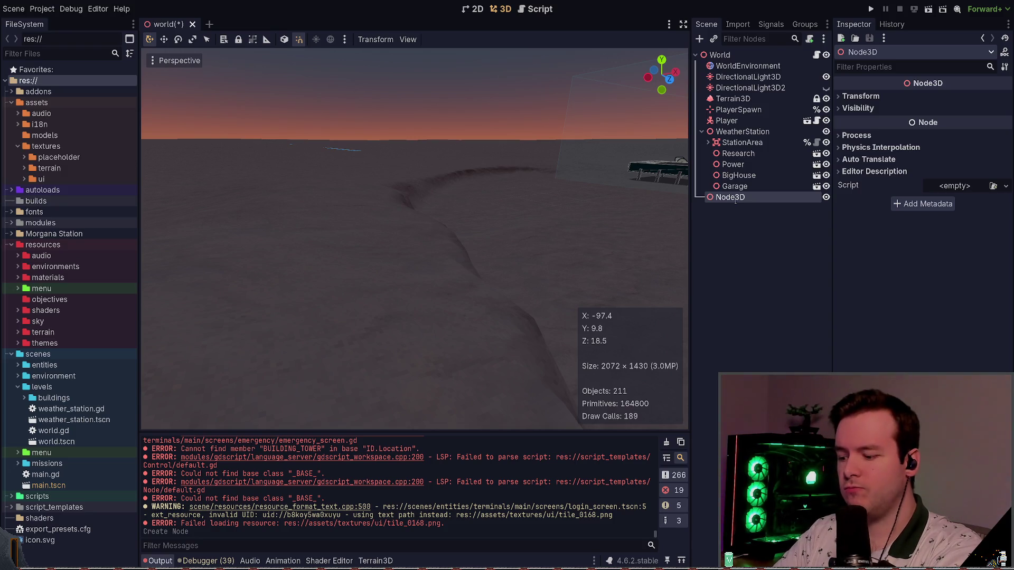
Rename the new node to StormLight and save it as its own storm_light scene
text(Marker)
key(Return)
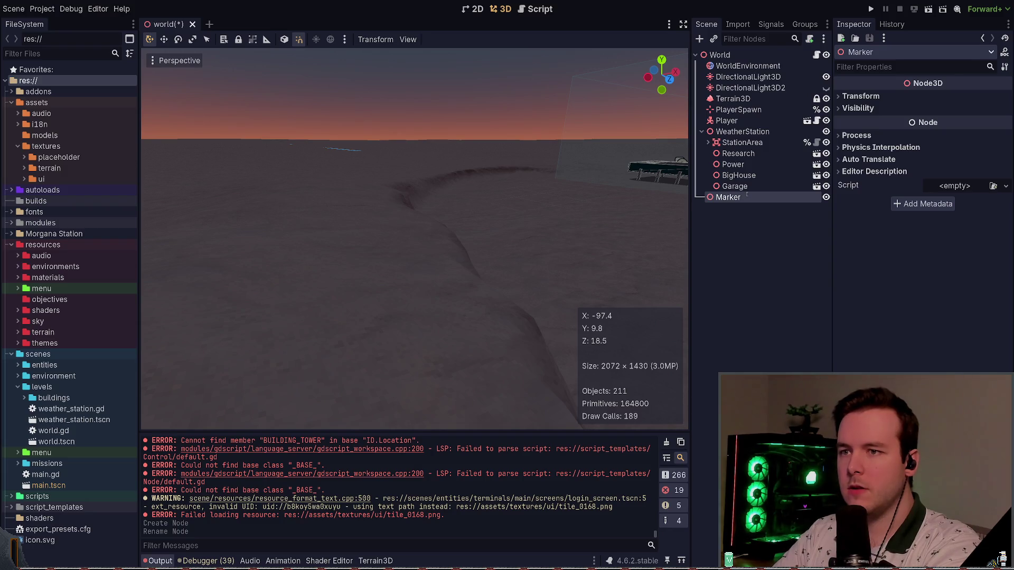
text(StormLight)
key(Return)
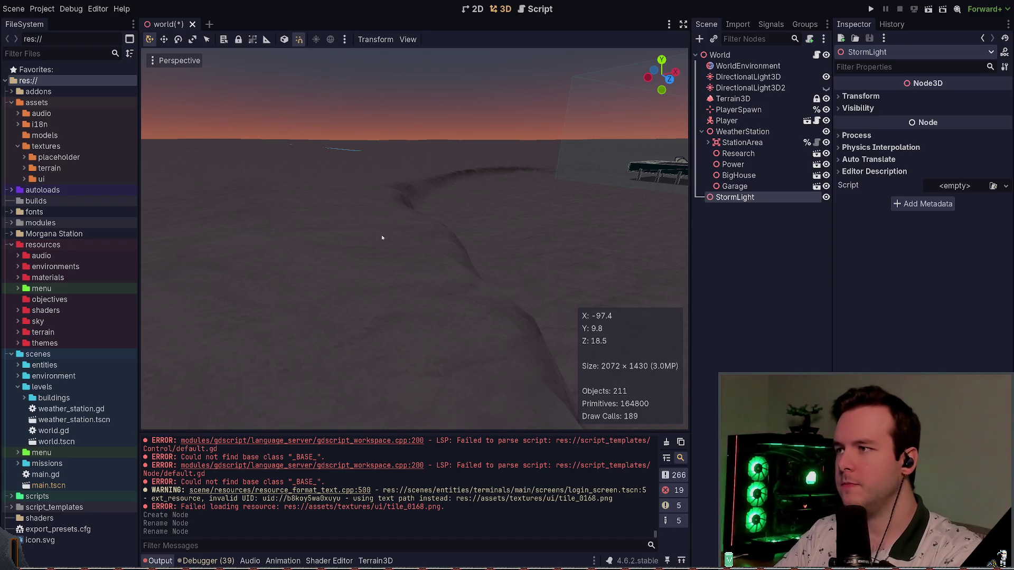
drag(734, 197, 53, 376)
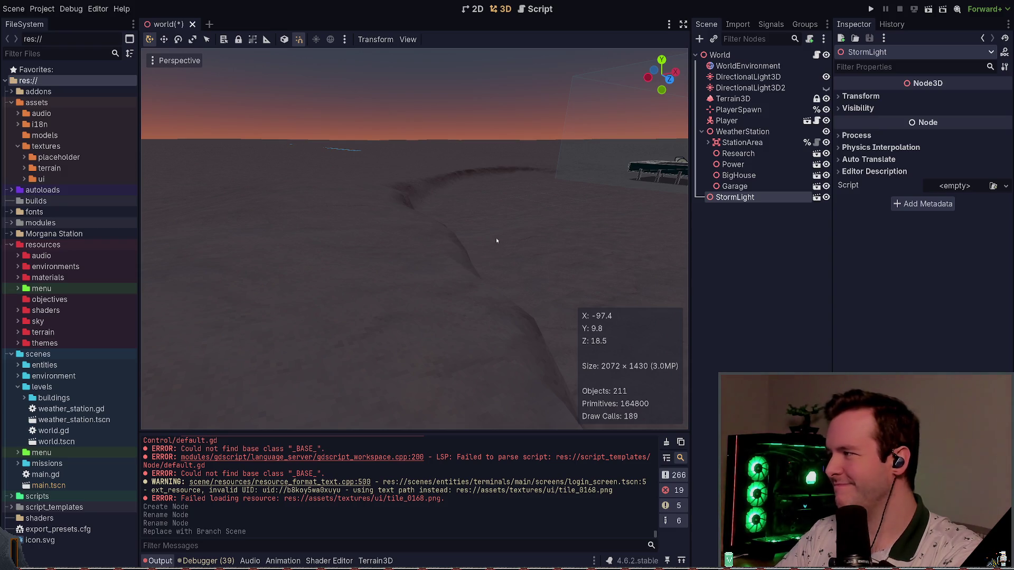
Slide StormLight into place on the terrain, save the world scene, and open storm_light
key(f)
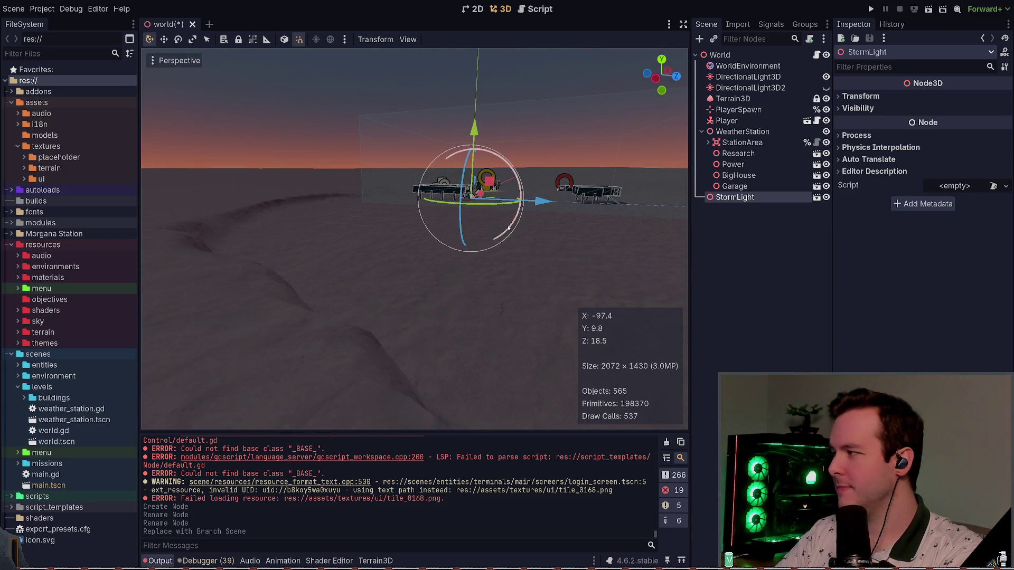
drag(490, 194, 418, 233)
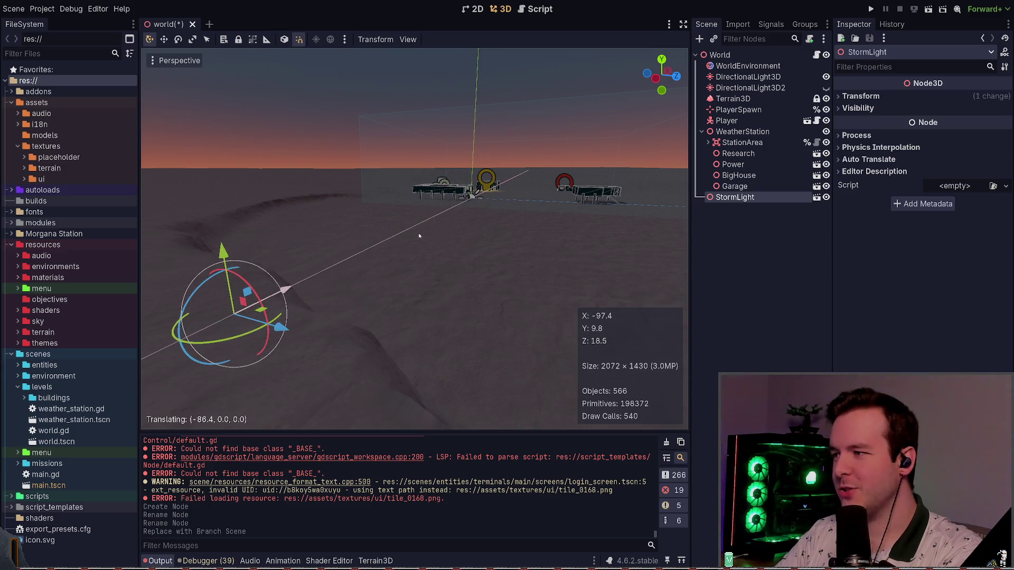
key(f)
mouse_move(486, 334)
mouse_down()
mouse_move(403, 216)
mouse_move(364, 211)
mouse_move(365, 193)
mouse_up()
key(ctrl+s)
key(f)
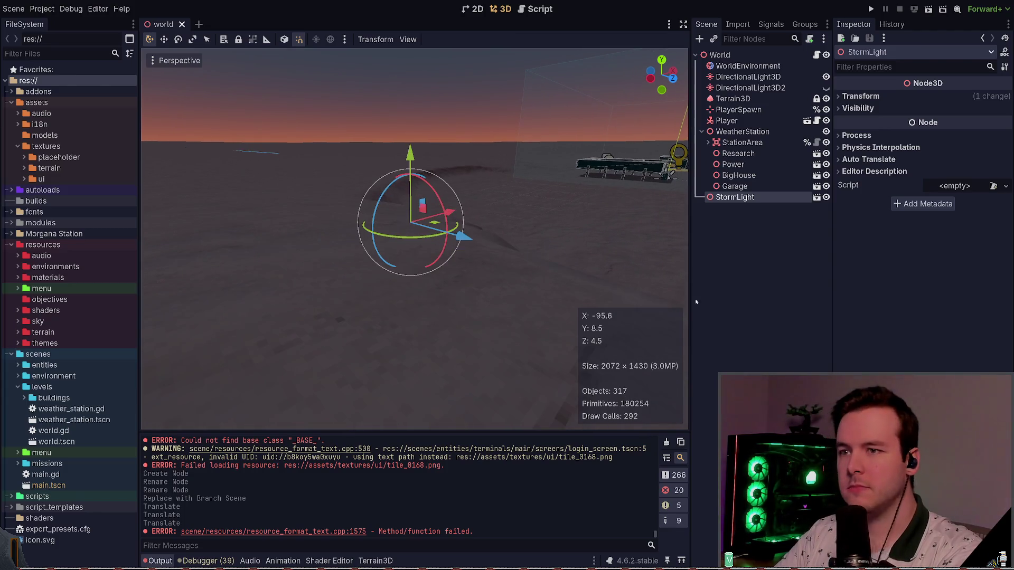
click(816, 197)
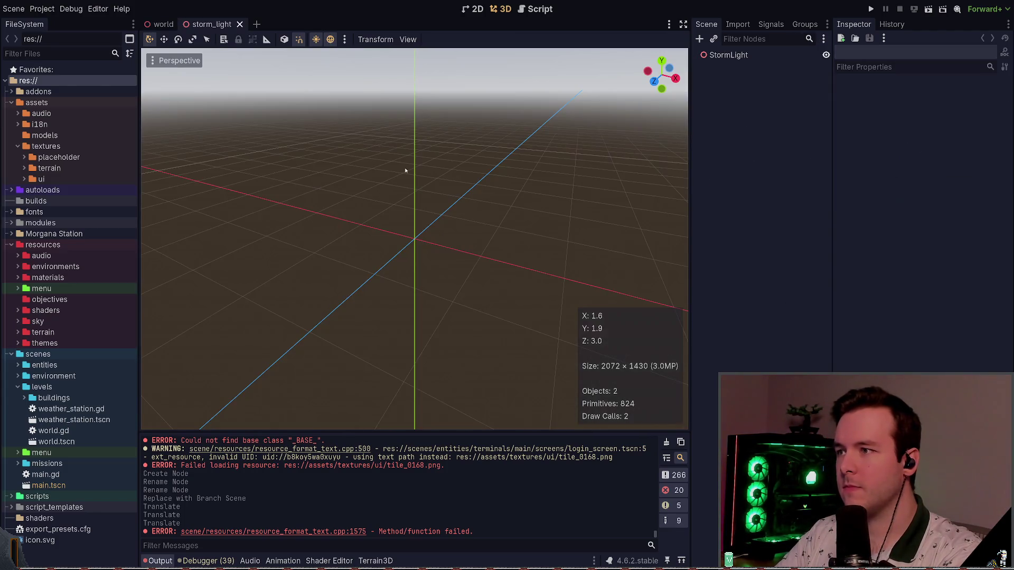
Add a trial CSGBox3D under StormLight, save, then delete the box
scroll(509, 287, down, 5)
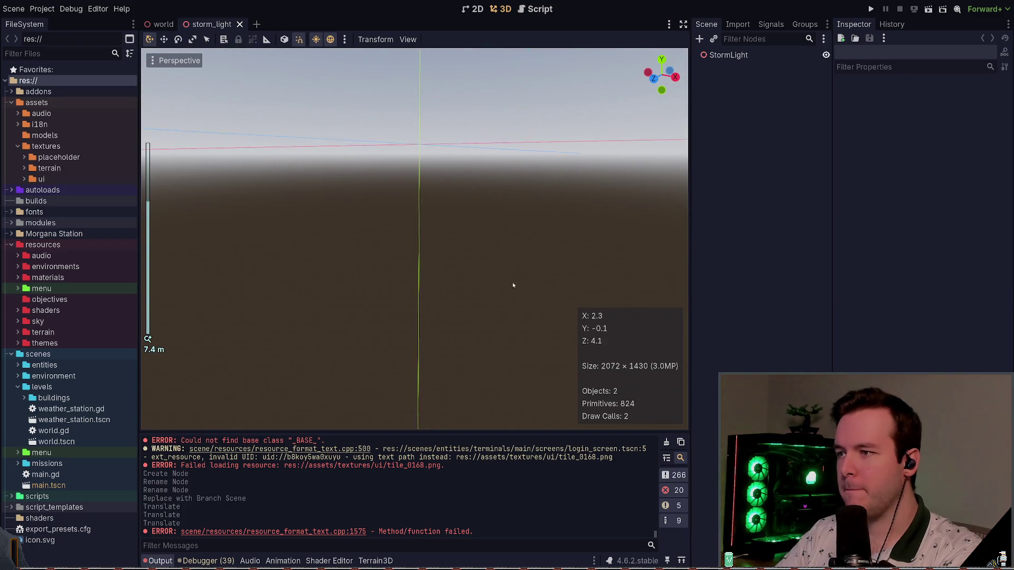
scroll(509, 290, down, 5)
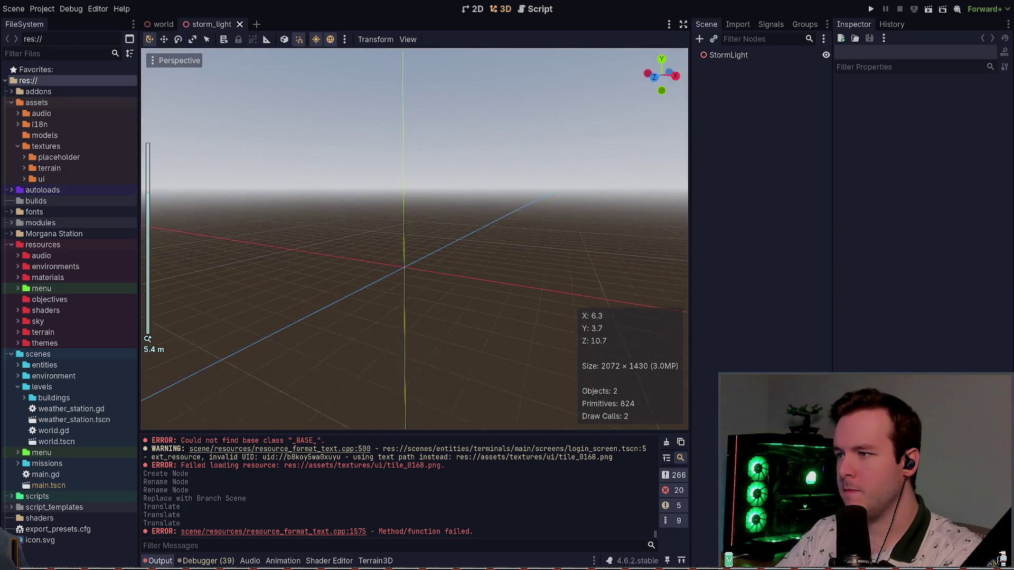
scroll(516, 301, up, 3)
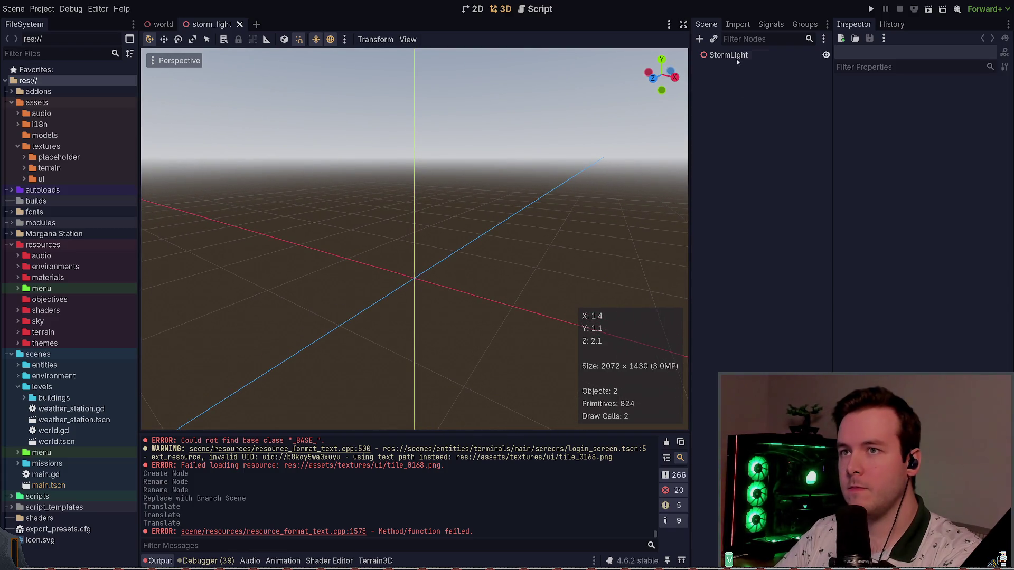
click(742, 56)
key(ctrl+a)
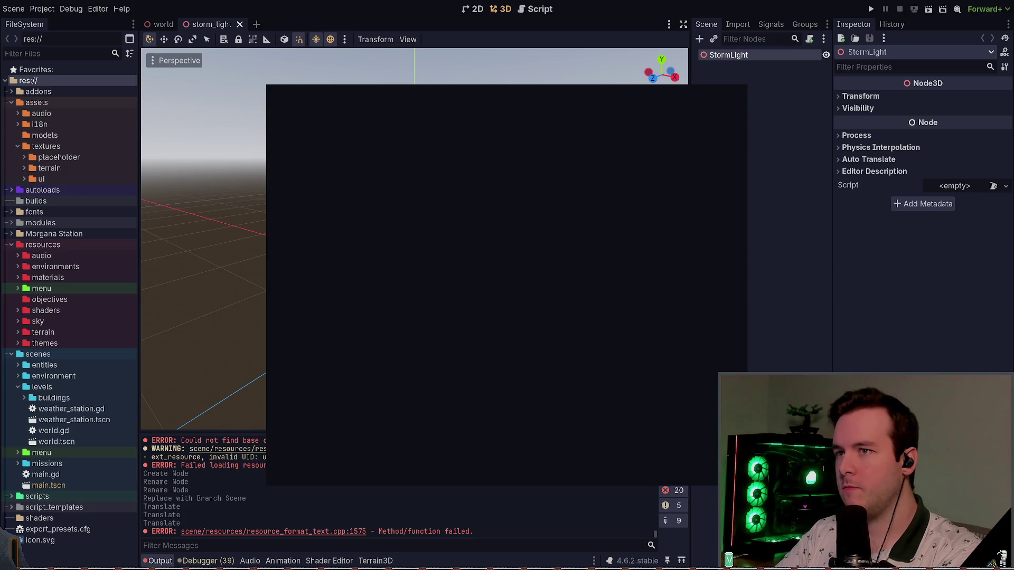
key(Escape)
key(ctrl+a)
key(Return)
key(ctrl+s)
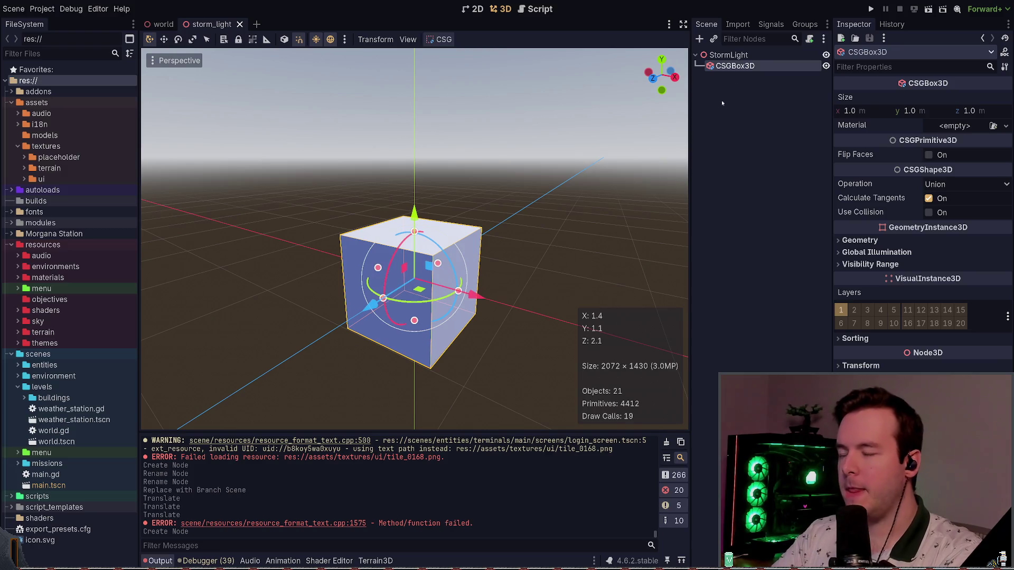
click(746, 88)
click(766, 66)
key(Delete)
Add a CSGCylinder3D and a CSGSphere3D on its top, then drag the cylinder radius to 0.258 m
key(F6)
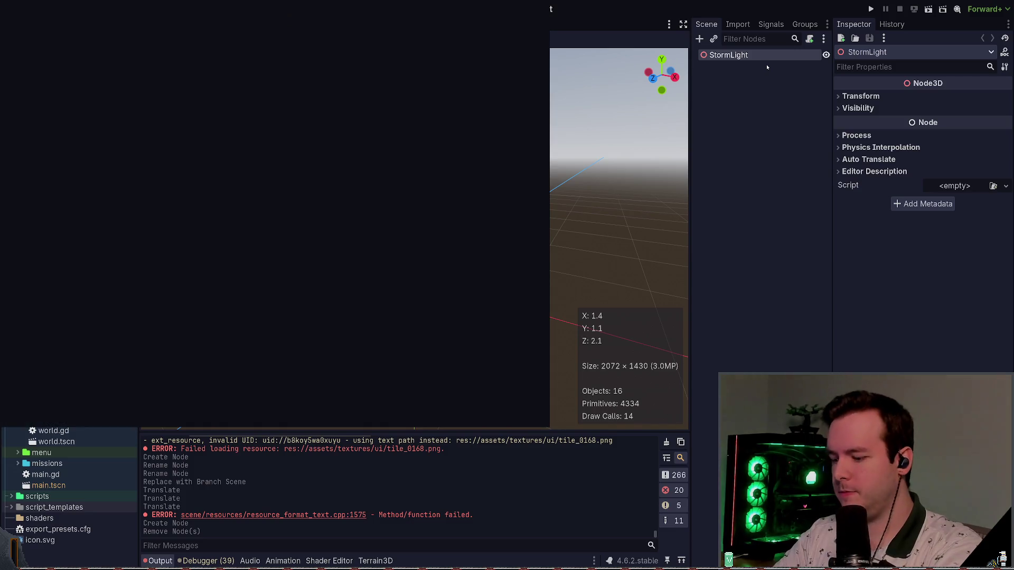
key(Return)
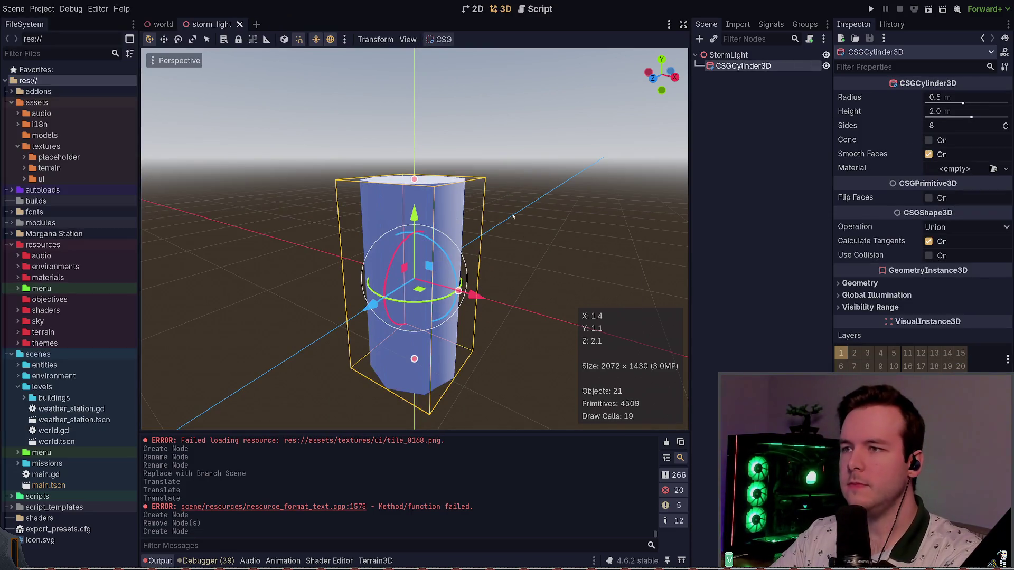
key(Up)
key(ctrl+a)
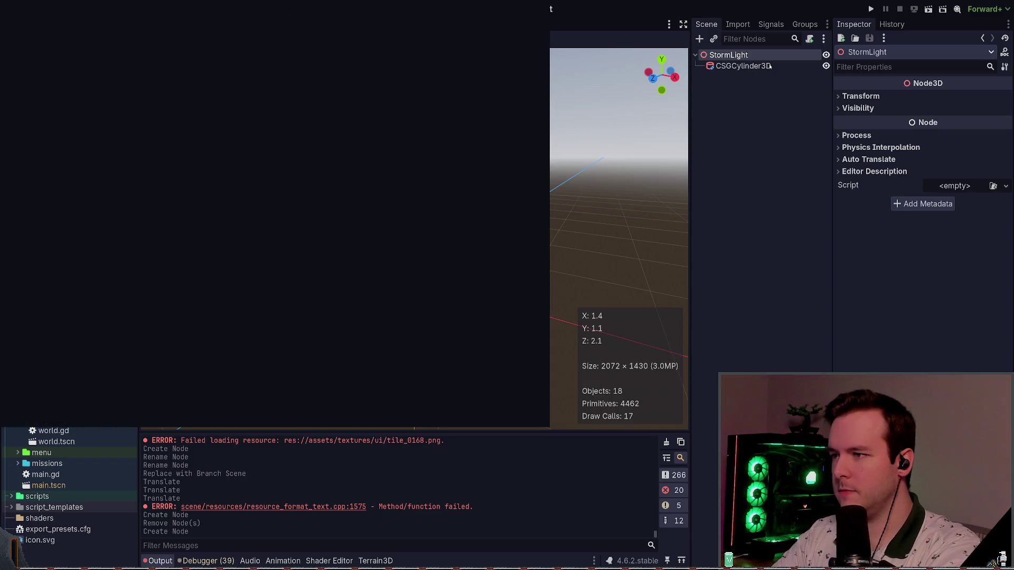
key(Return)
drag(414, 216, 414, 94)
key(Up)
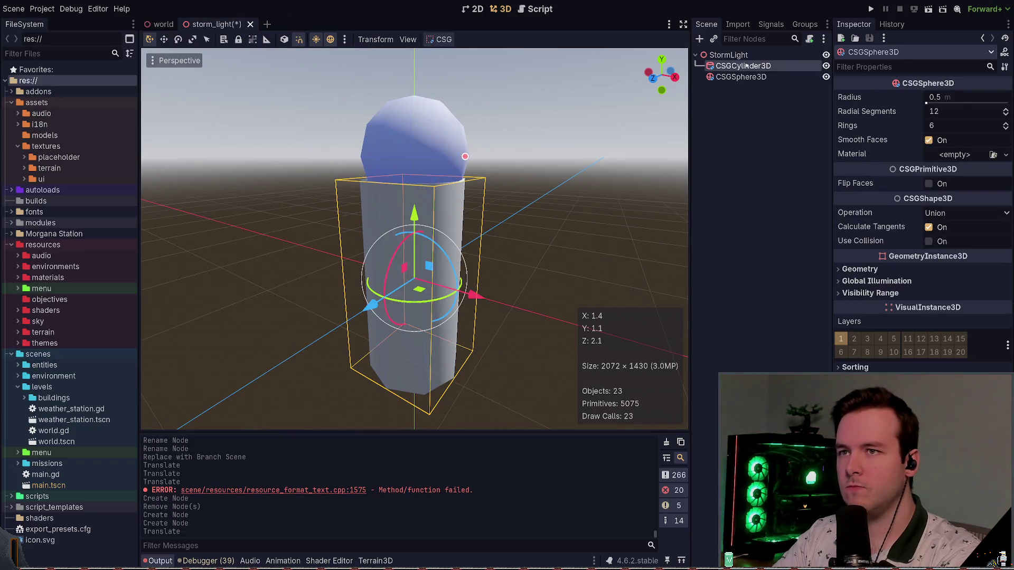
drag(967, 103, 943, 103)
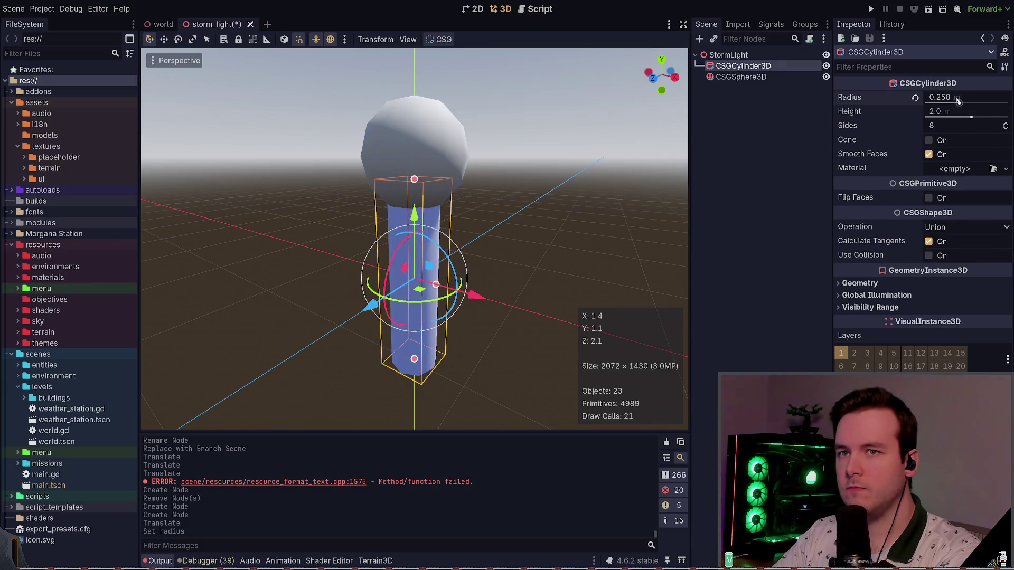
Set the cylinder Radius to 0.1, then 0.05, and save the scene
click(957, 97)
text(0.1)
key(Return)
click(968, 100)
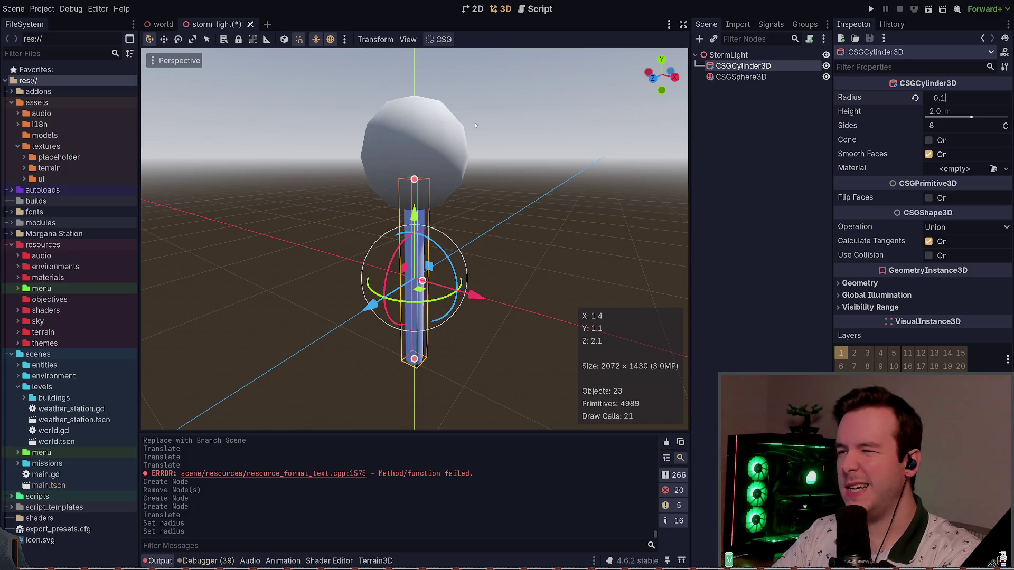
key(BackSpace)
text(05)
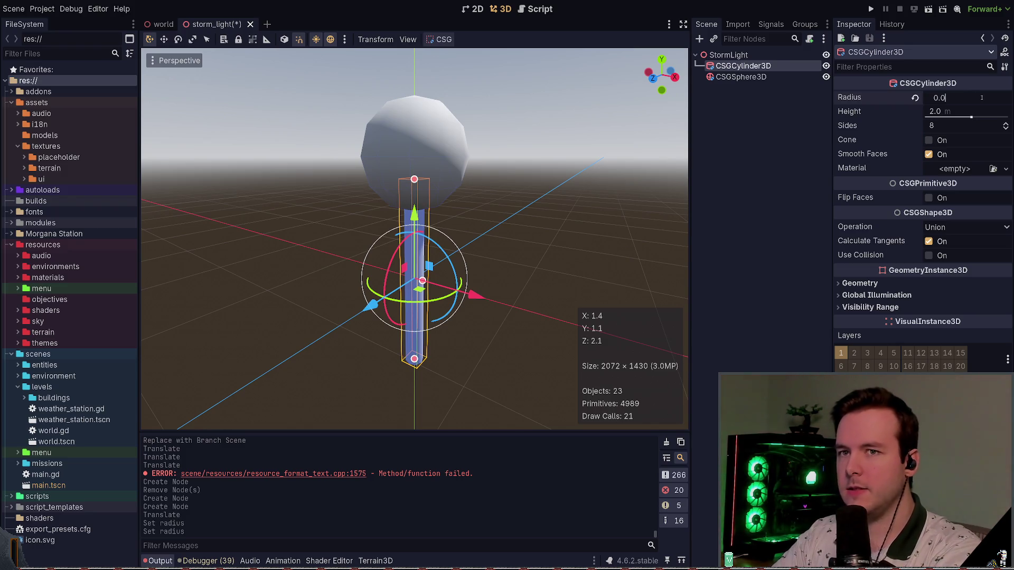
key(Return)
key(ctrl+s)
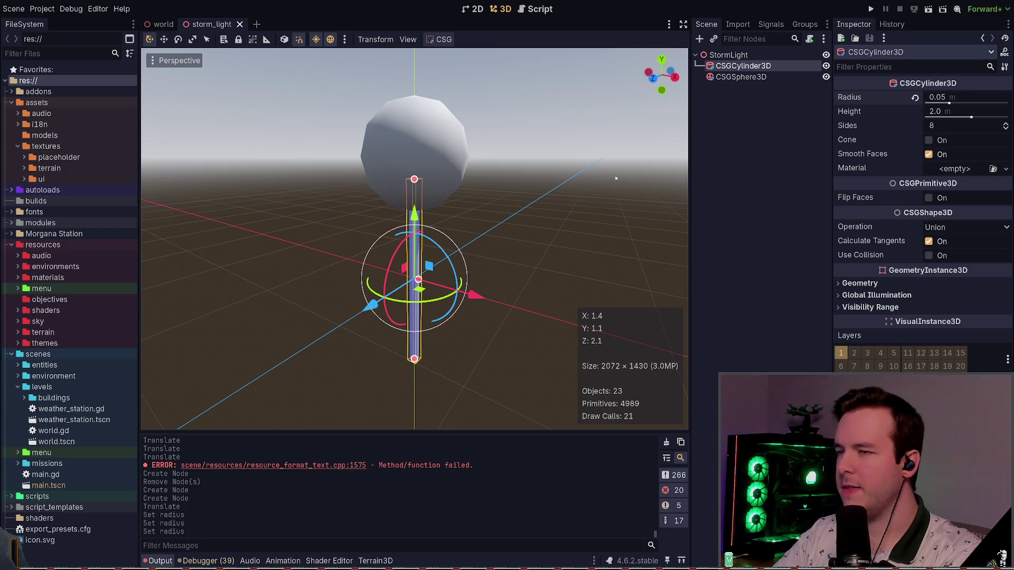
Try a 0.03 m radius, settle back on 0.05 m with Height 2.0, and save
click(1005, 94)
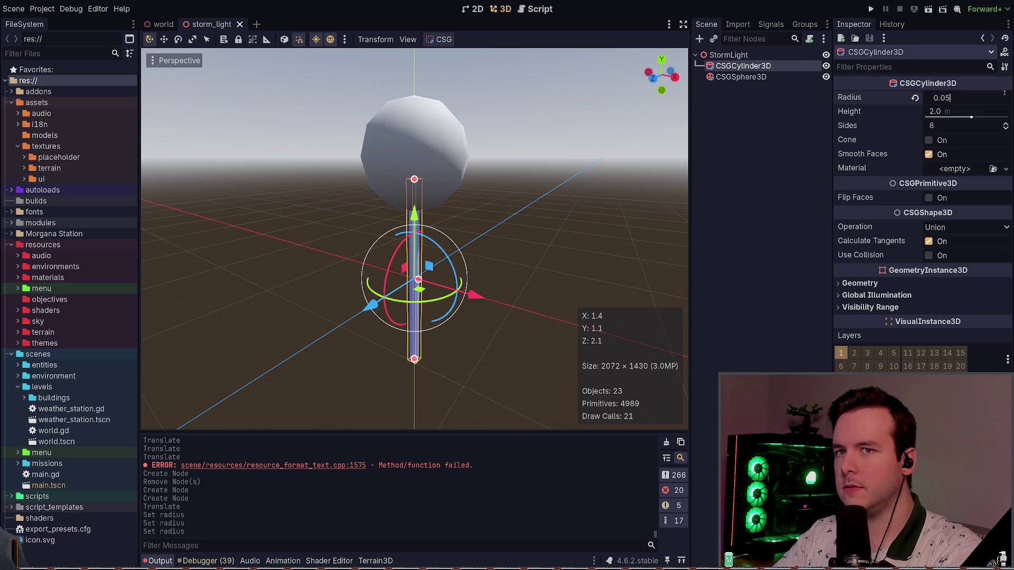
text(0.03)
key(Return)
key(ctrl+s)
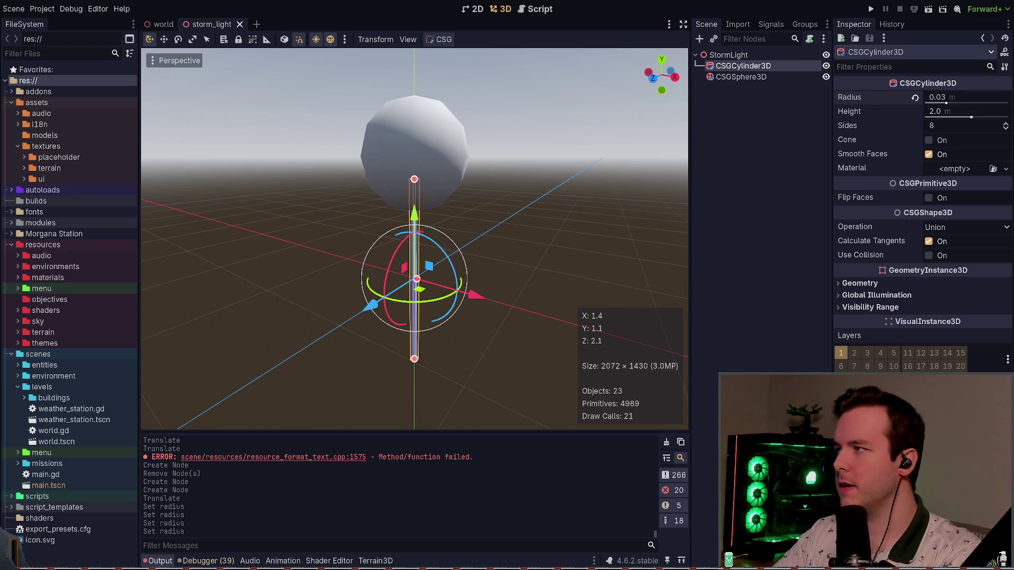
click(986, 97)
text(0.05)
key(Return)
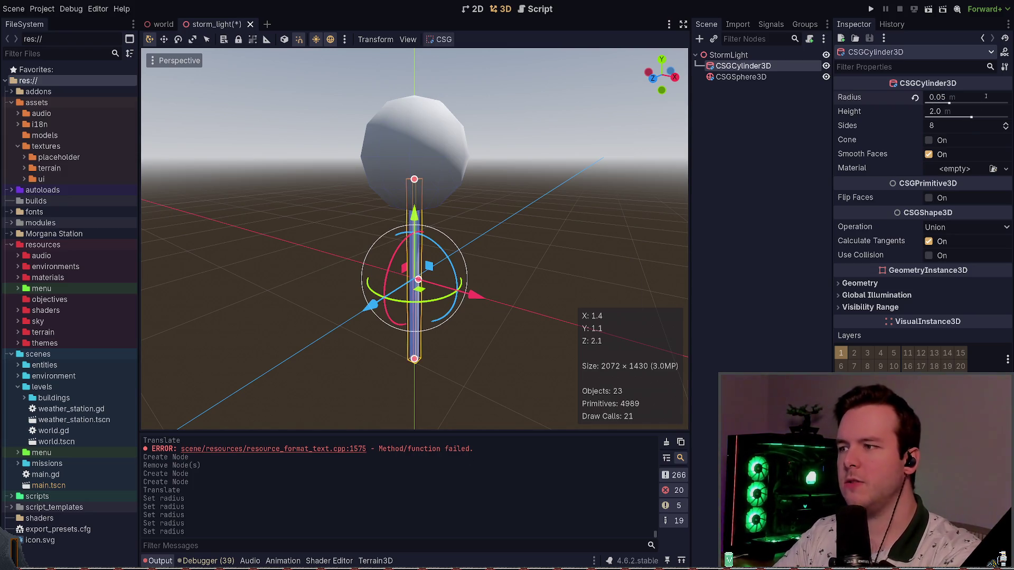
key(ctrl+s)
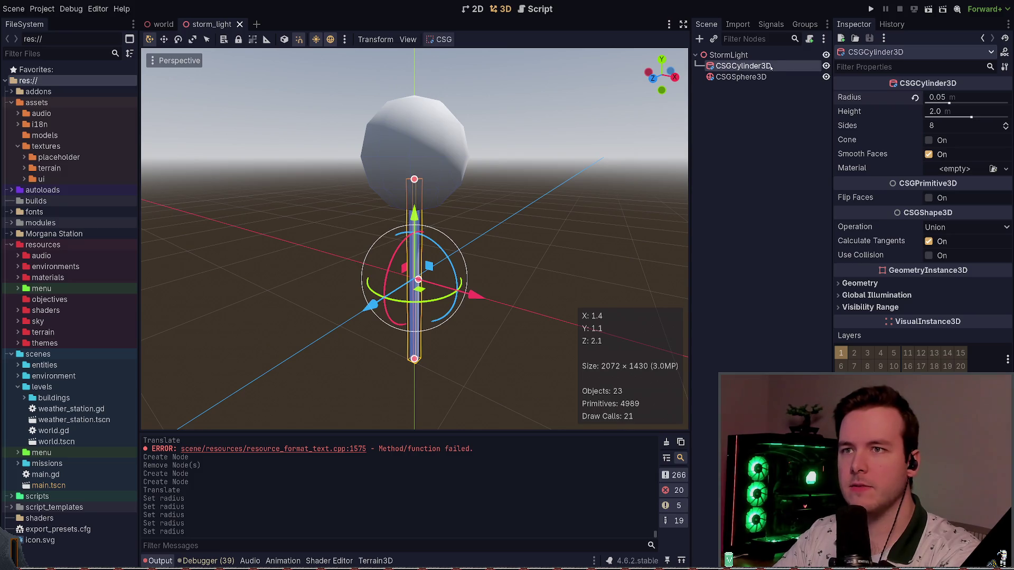
click(763, 77)
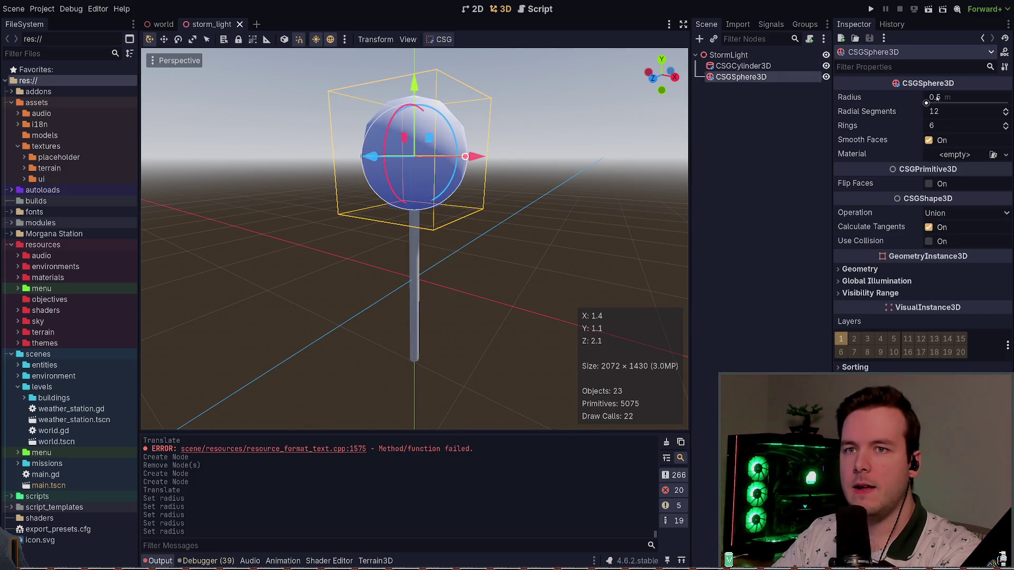
Set the sphere Radius to 0.05 m and save the scene
click(948, 97)
text(0.0)
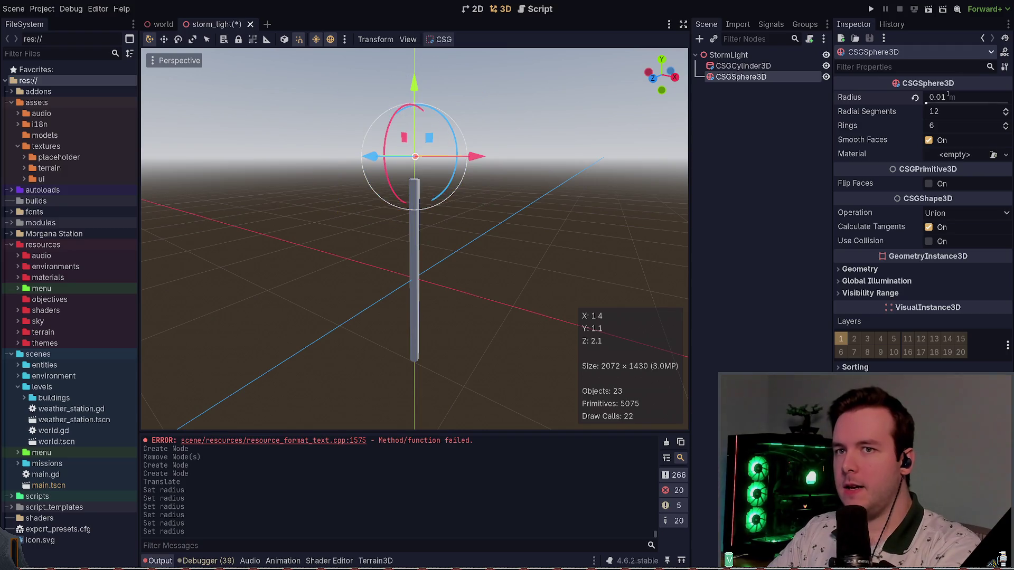
text(1)
key(BackSpace)
text(5)
key(Return)
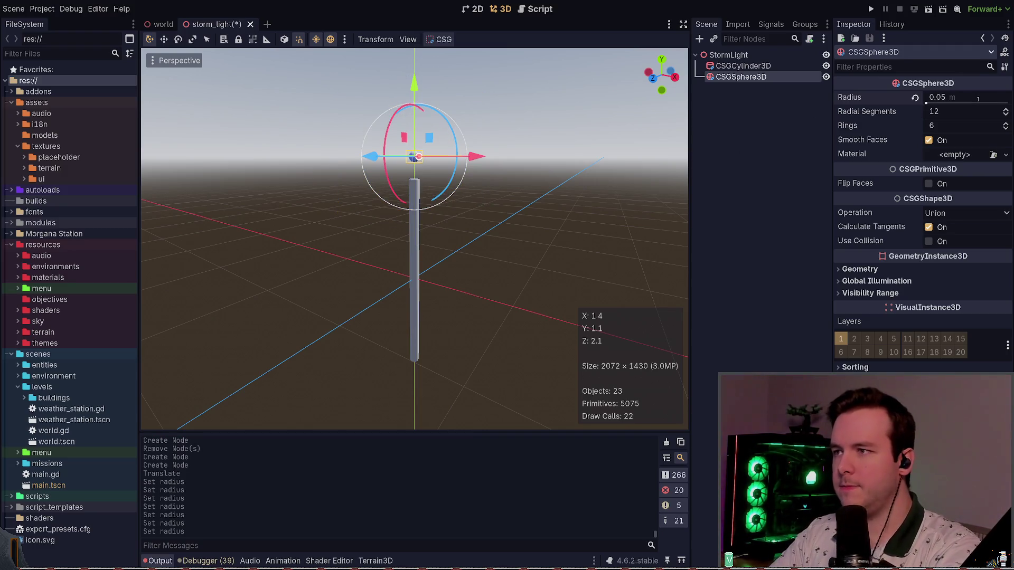
key(ctrl+s)
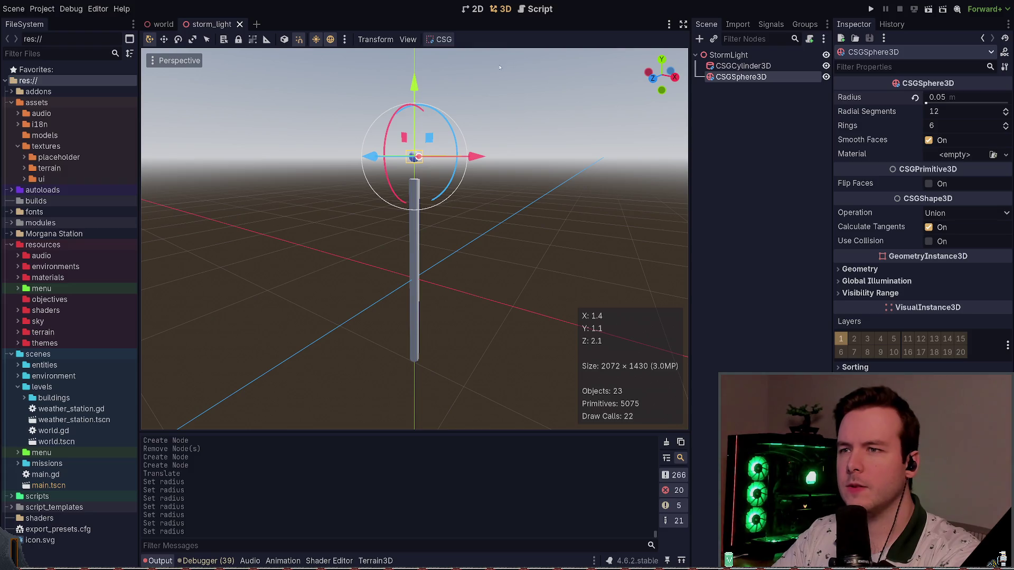
Expand and collapse the sphere's geometry settings in the Inspector
scroll(570, 103, up, 3)
scroll(415, 240, up, 3)
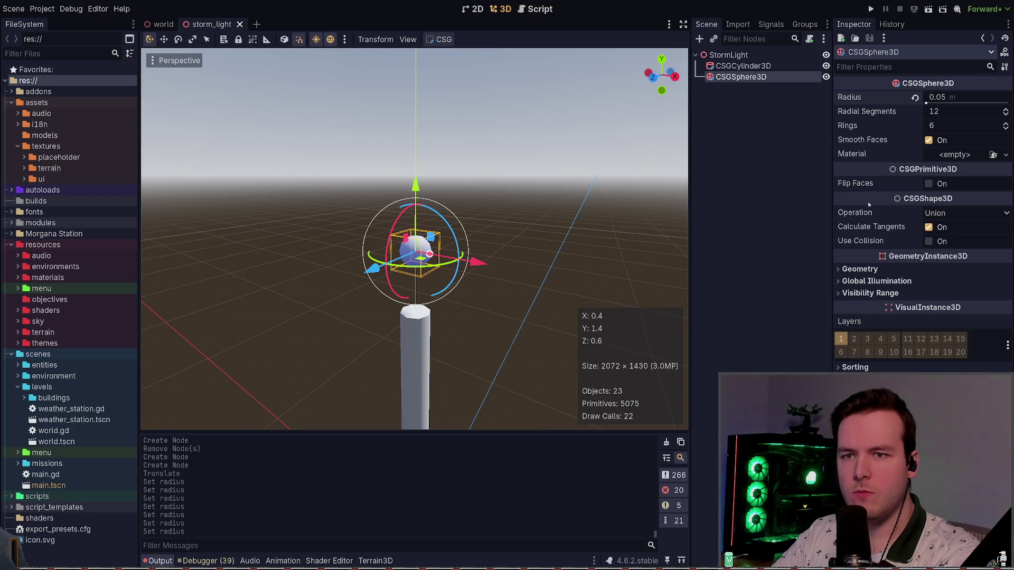
click(861, 270)
click(865, 270)
click(861, 270)
click(861, 269)
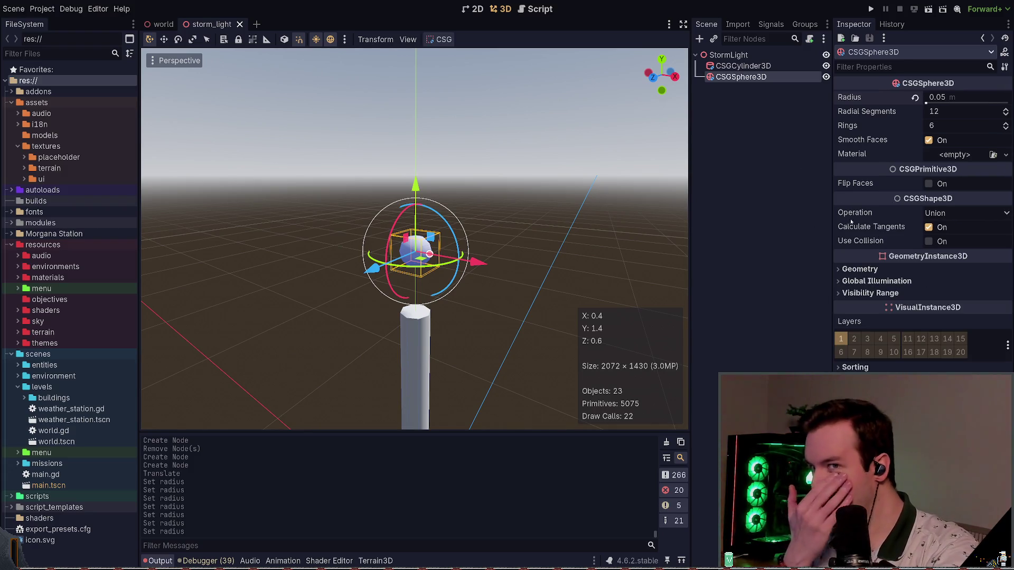
Try stretching the sphere vertically with the scale tool, undoing each attempt
key(w)
key(e)
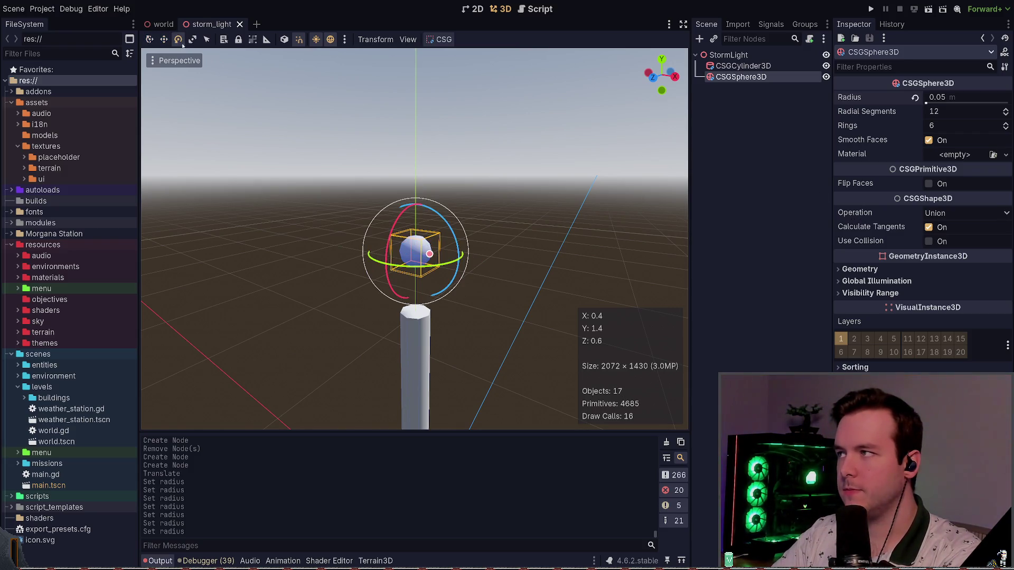
key(r)
drag(415, 190, 400, 81)
key(ctrl+z)
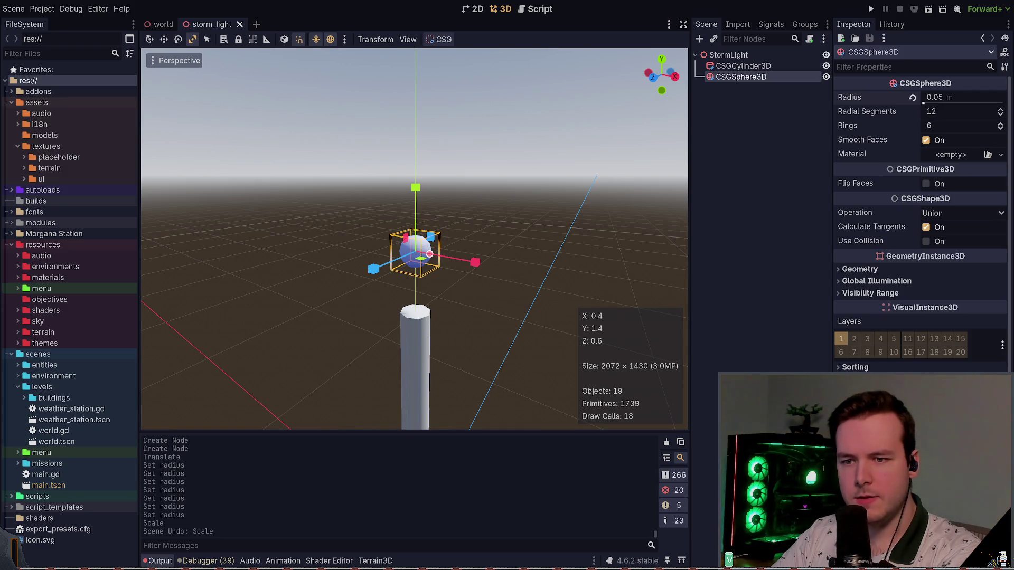
drag(415, 188, 416, 178)
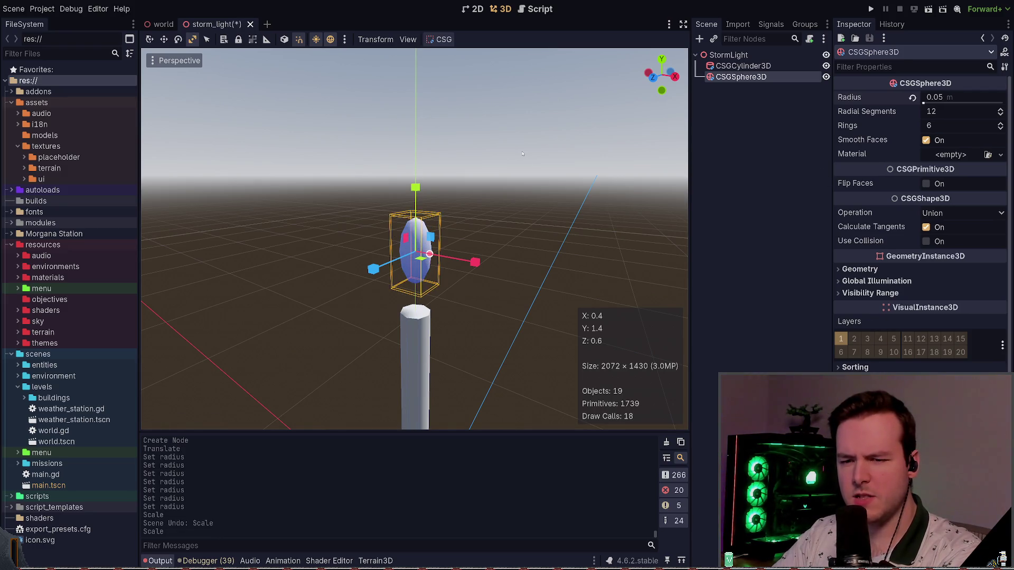
key(ctrl+z)
Turn off Smooth Faces on the sphere, then try the cylinder's cone option
click(729, 55)
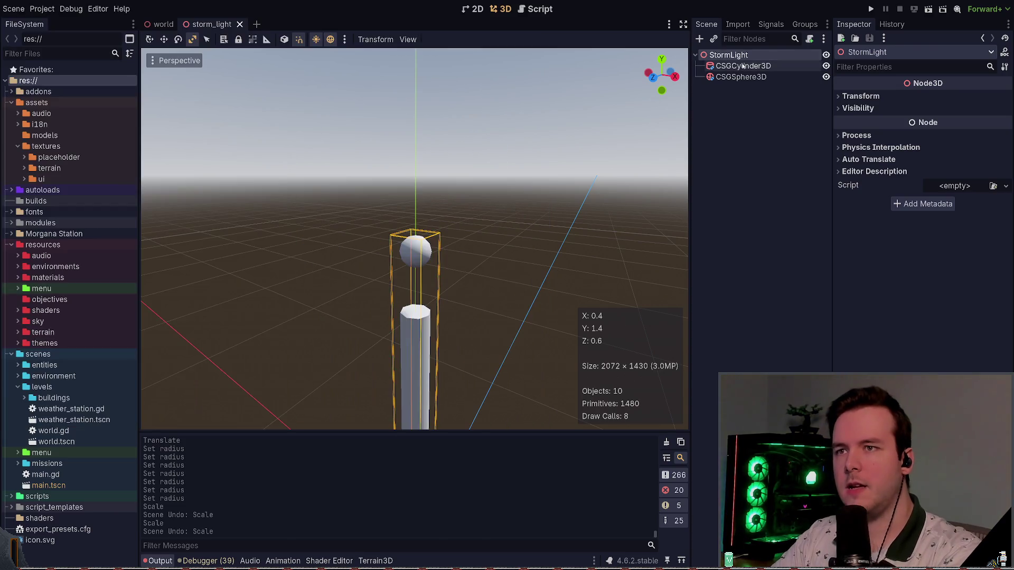
click(741, 77)
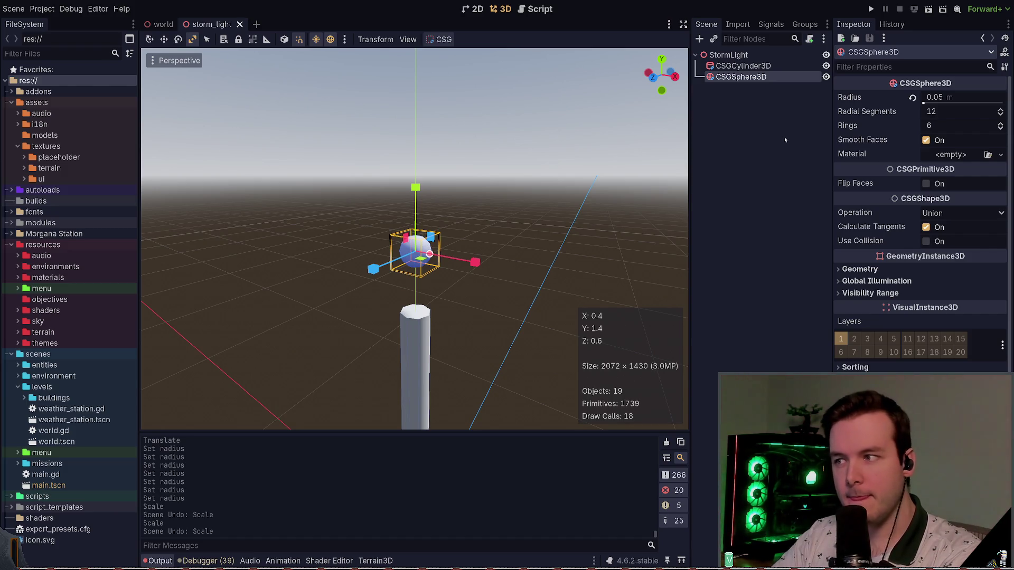
click(926, 141)
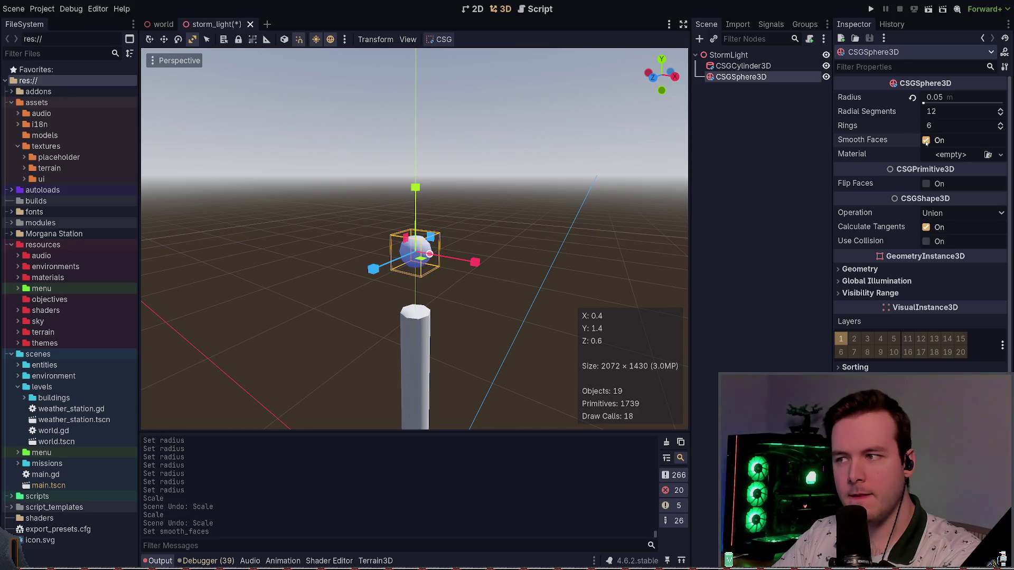
click(781, 65)
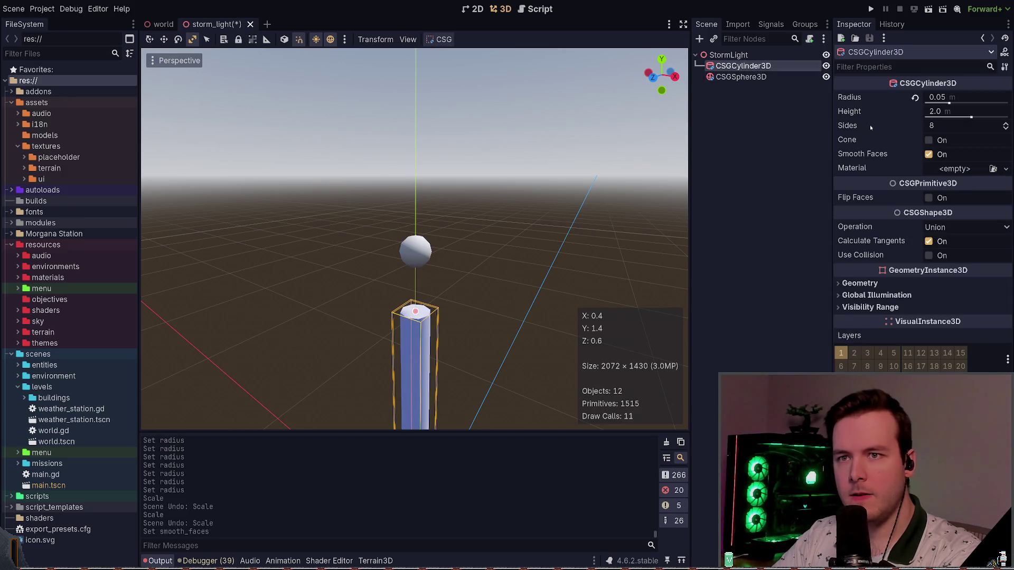
click(929, 140)
Revert the cone and shorten the pole cylinder to 1.0 m tall, saving
click(928, 140)
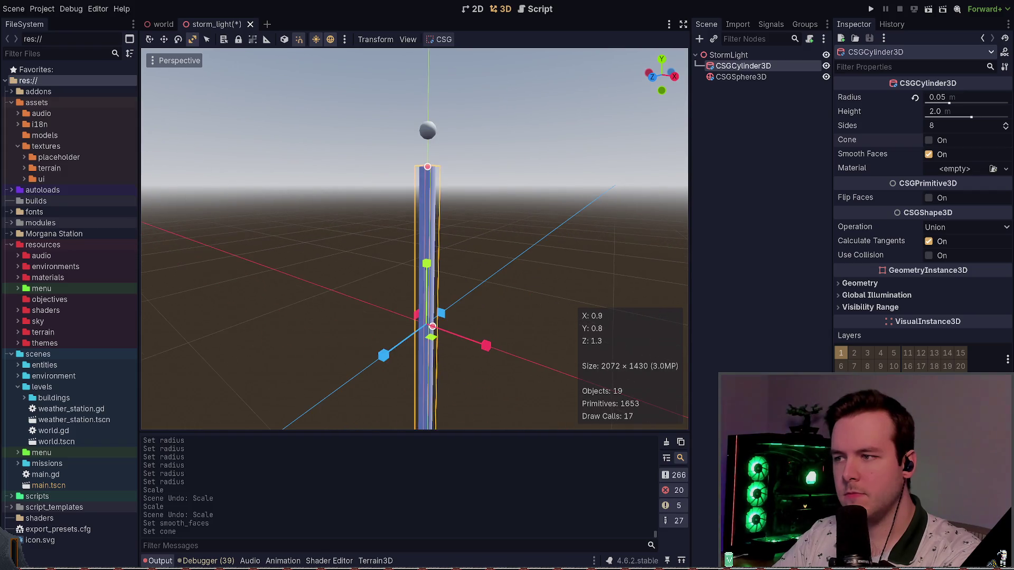
drag(971, 116, 964, 114)
key(ctrl+s)
Raise the pole 0.5 m so it stands on the ground, then select the sphere
key(w)
drag(436, 254, 437, 171)
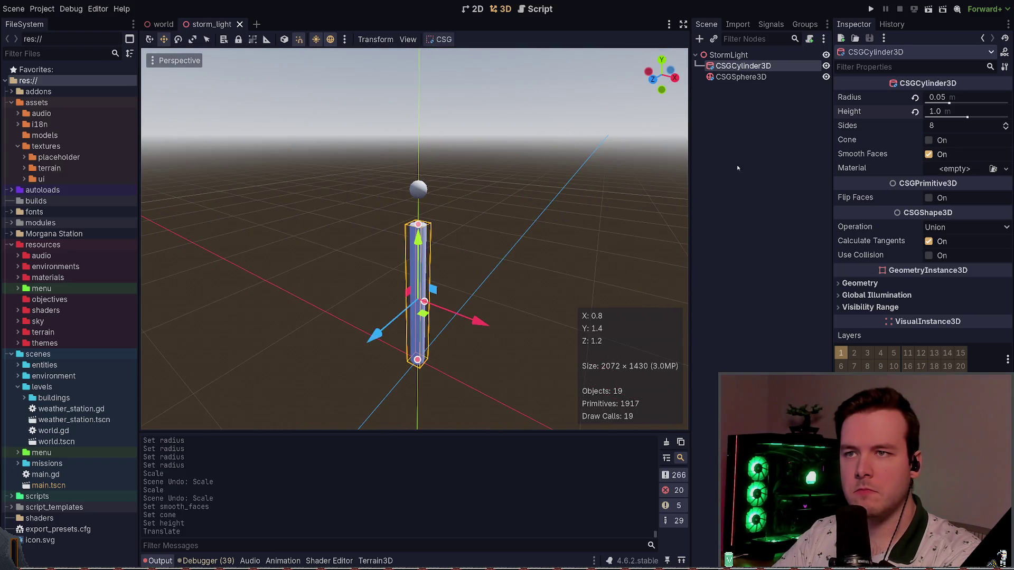
click(717, 163)
scroll(500, 271, up, 2)
click(444, 183)
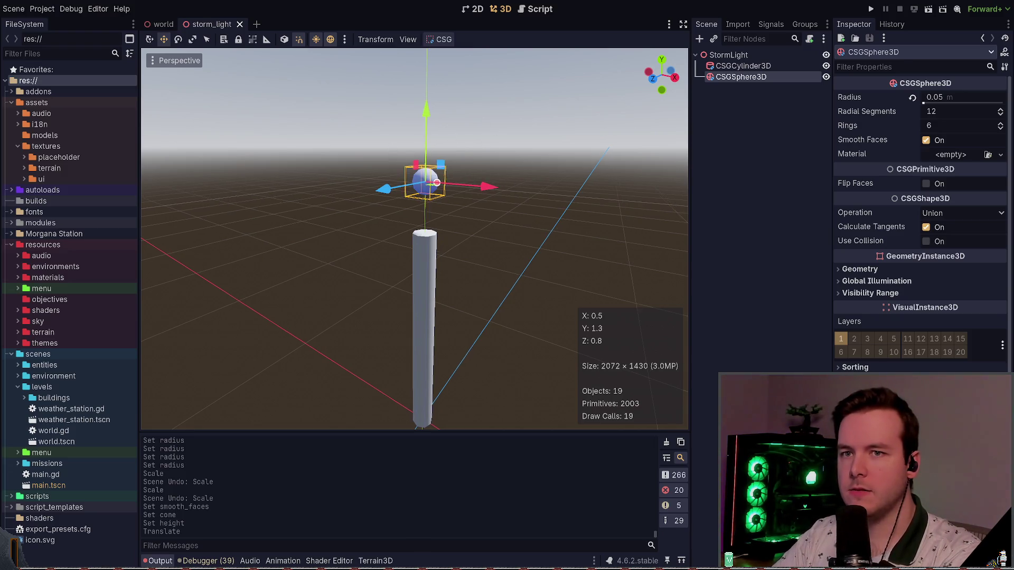
Scale the sphere cap along Y into a short egg shape above the pole, and save
key(e)
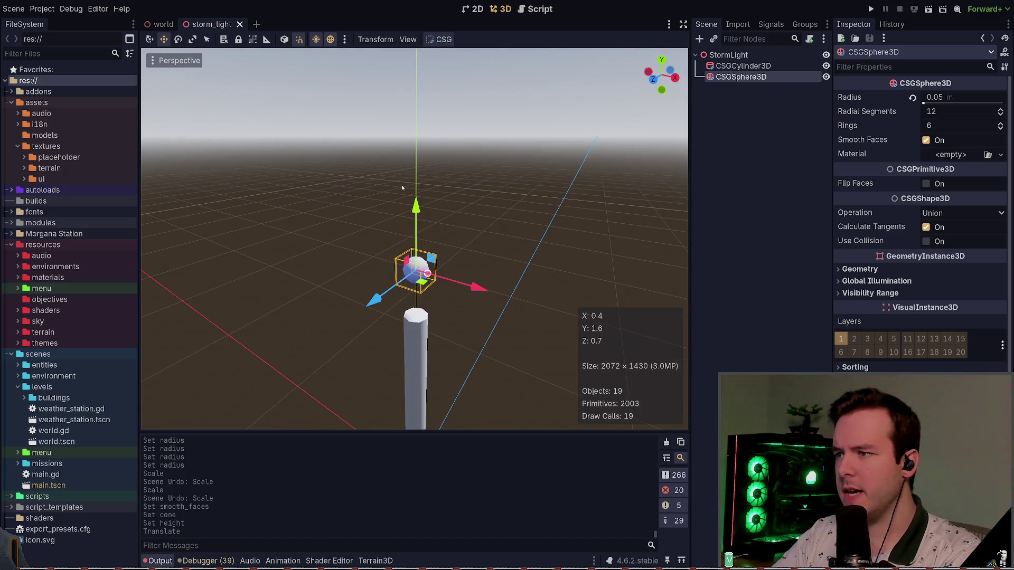
click(193, 40)
drag(415, 208, 430, 94)
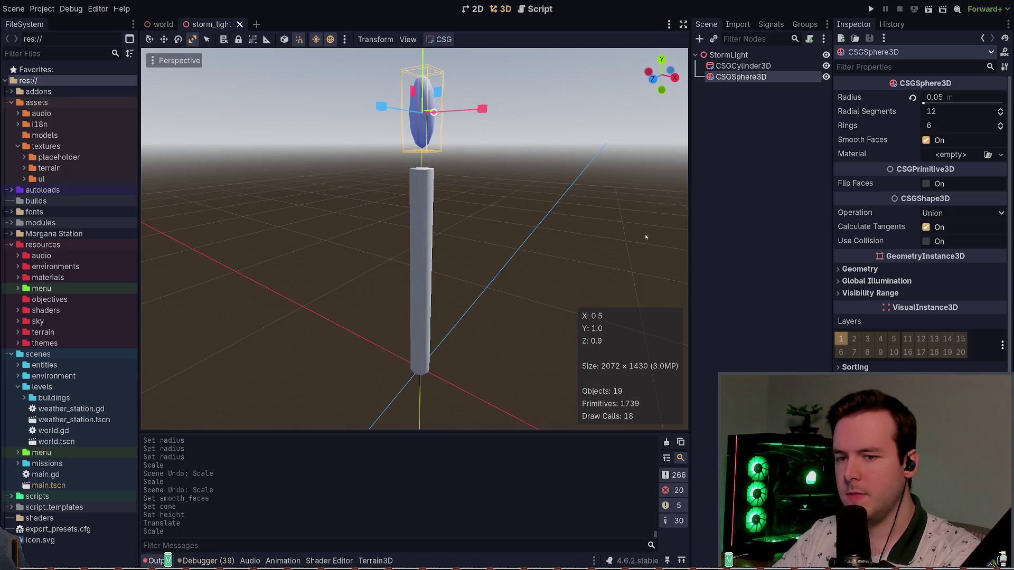
key(alt+r)
key(ctrl+z)
key(alt+r)
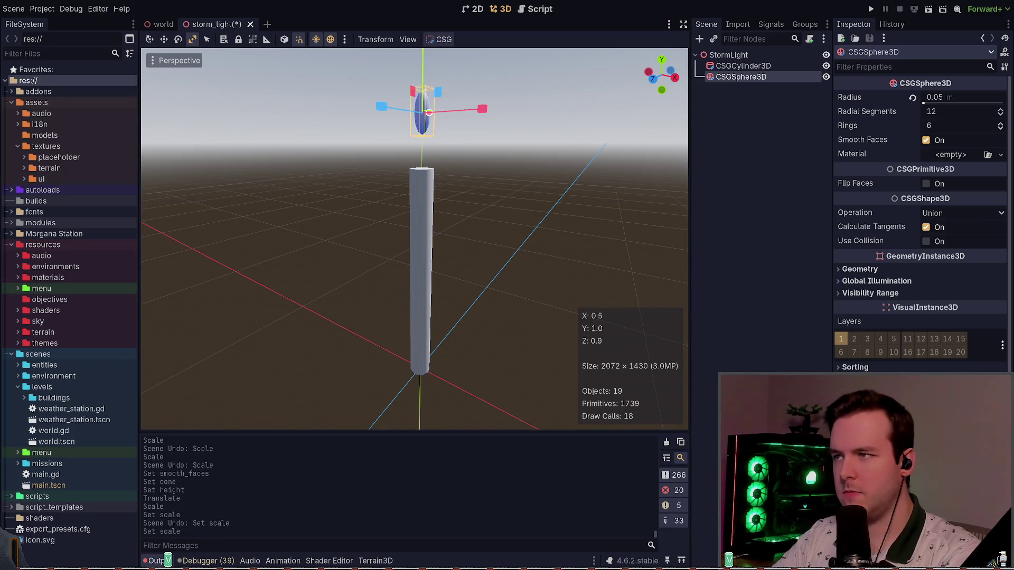
key(ctrl+z)
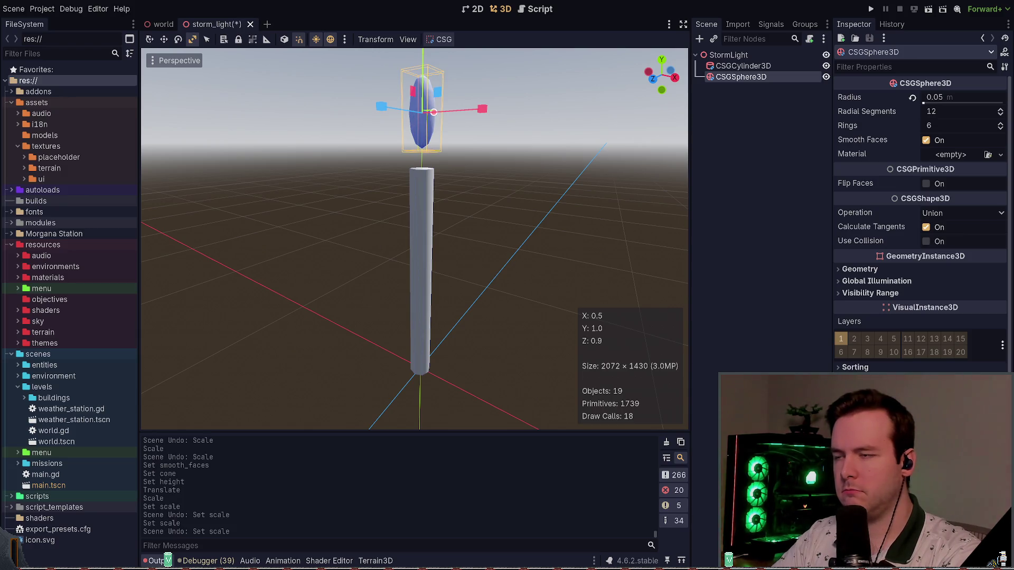
key(f)
drag(423, 141, 423, 168)
key(ctrl+s)
click(484, 156)
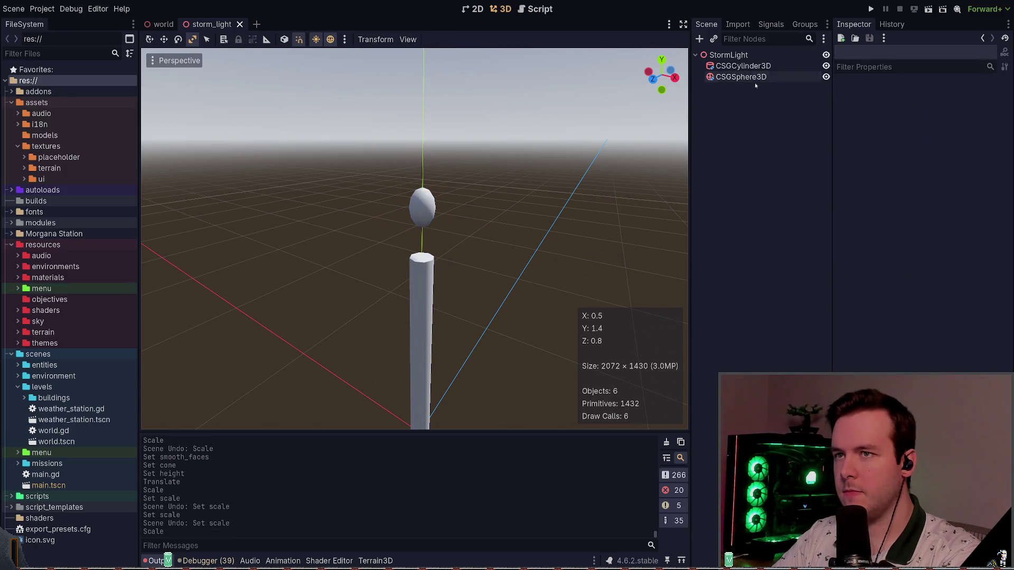
click(754, 79)
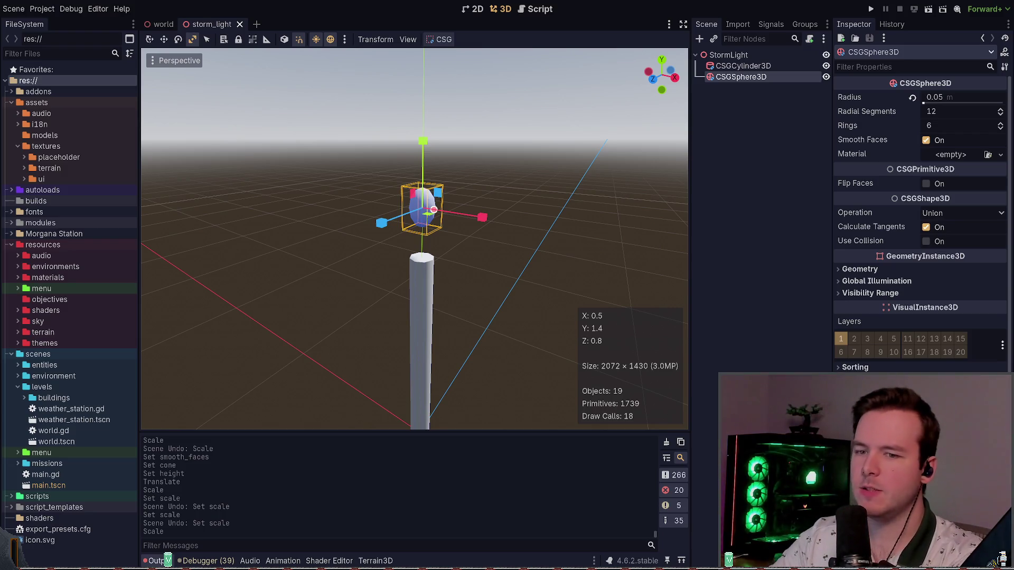
Add a trial 0.1 m cylinder, delete it with the sphere, and duplicate the pole cylinder
click(734, 137)
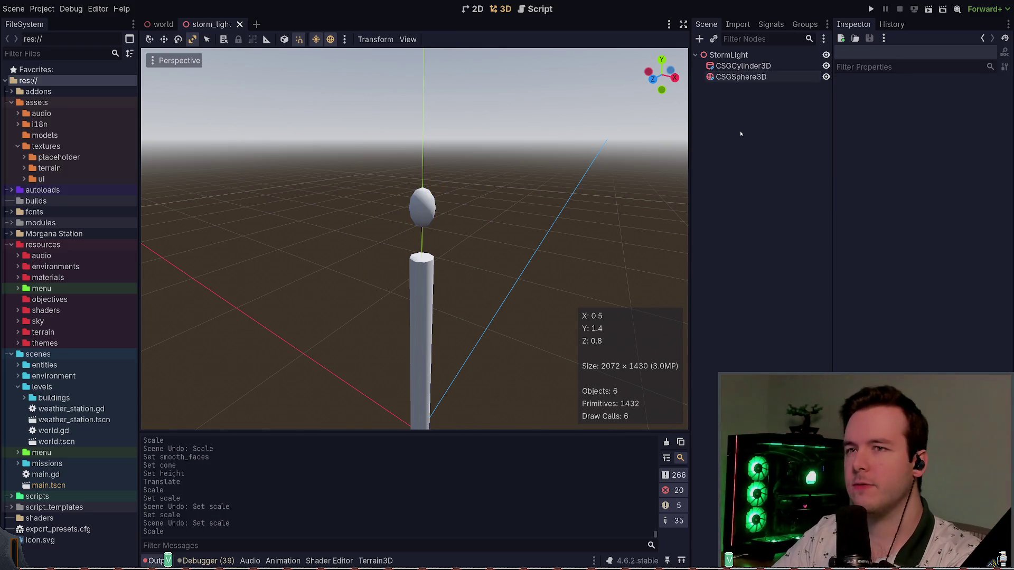
click(741, 77)
click(743, 65)
click(748, 55)
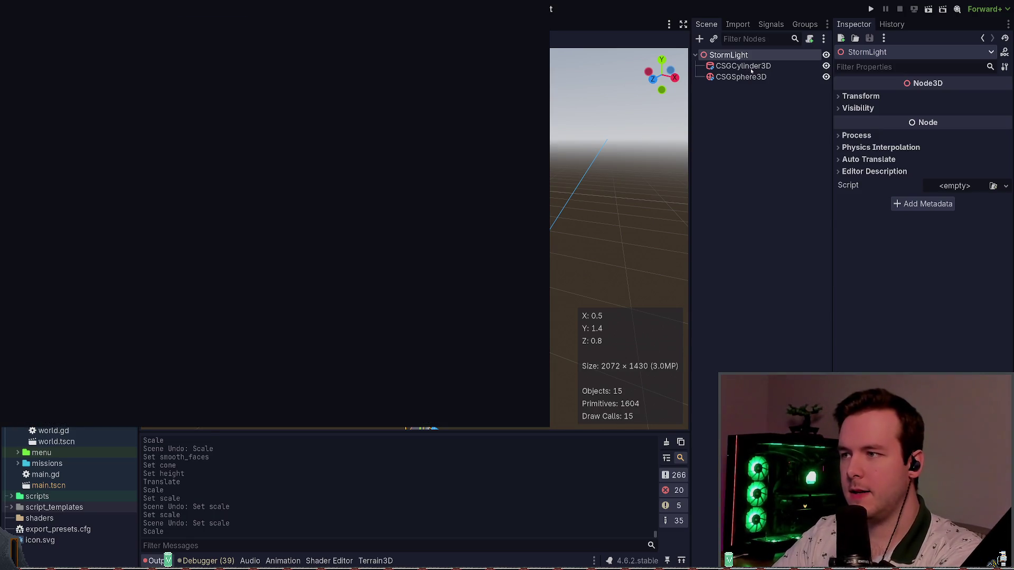
key(Return)
click(977, 99)
text(0.1)
key(Return)
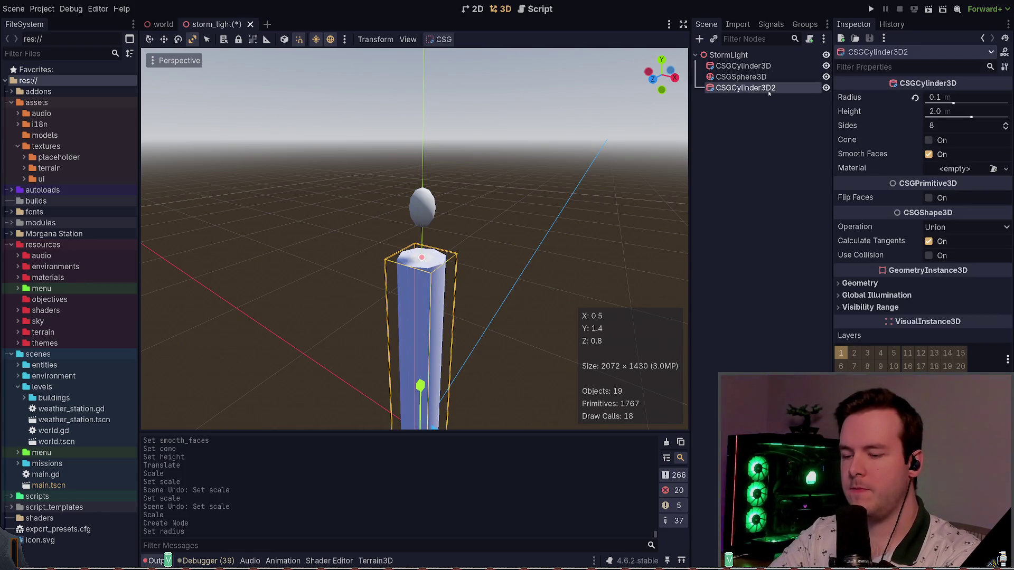
key(Delete)
key(Delete)
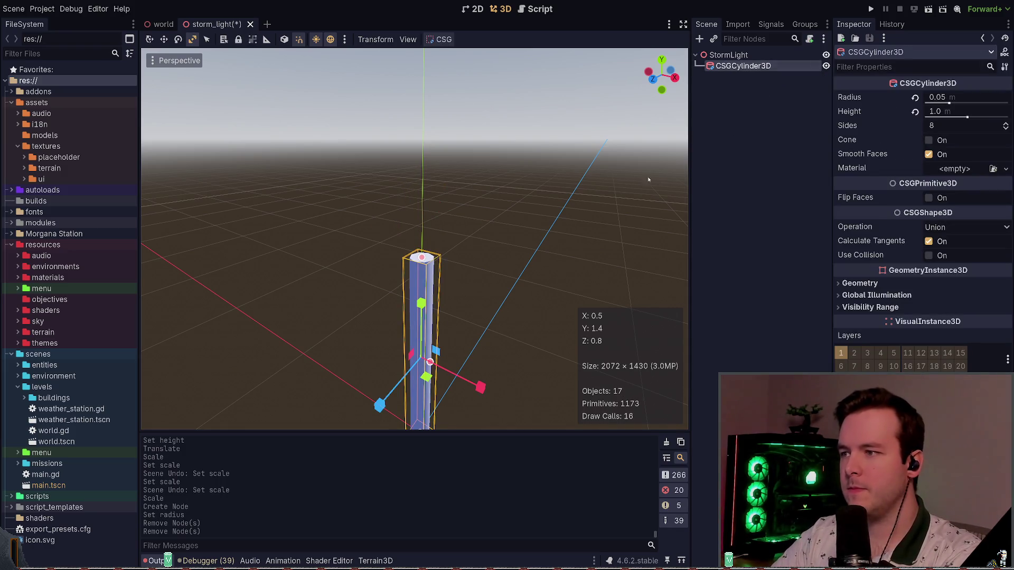
key(ctrl+d)
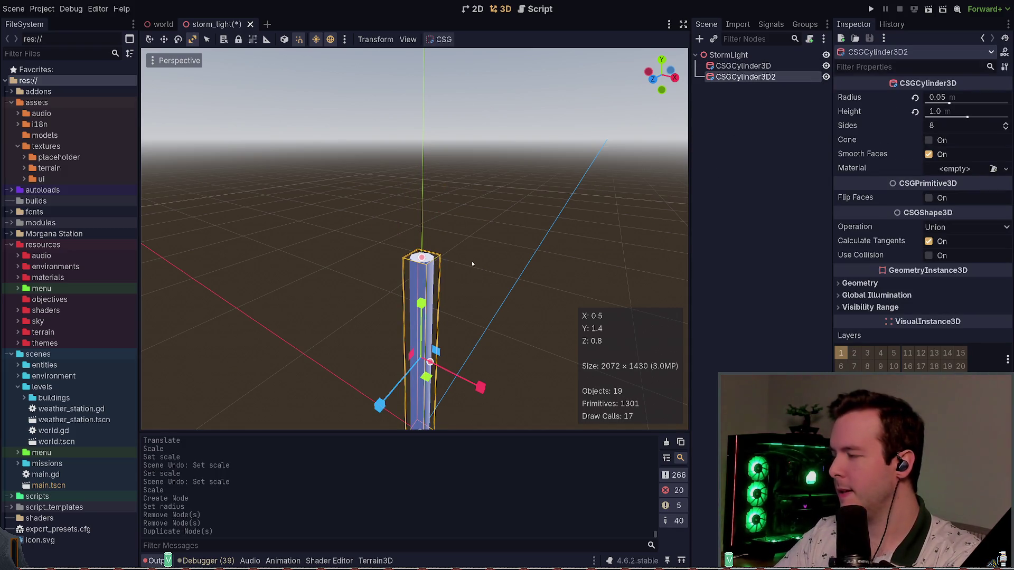
Lift the duplicate cylinder 0.9 m above the pole and tip it onto its side
key(w)
drag(421, 303, 433, 78)
key(e)
drag(417, 285, 398, 220)
key(w)
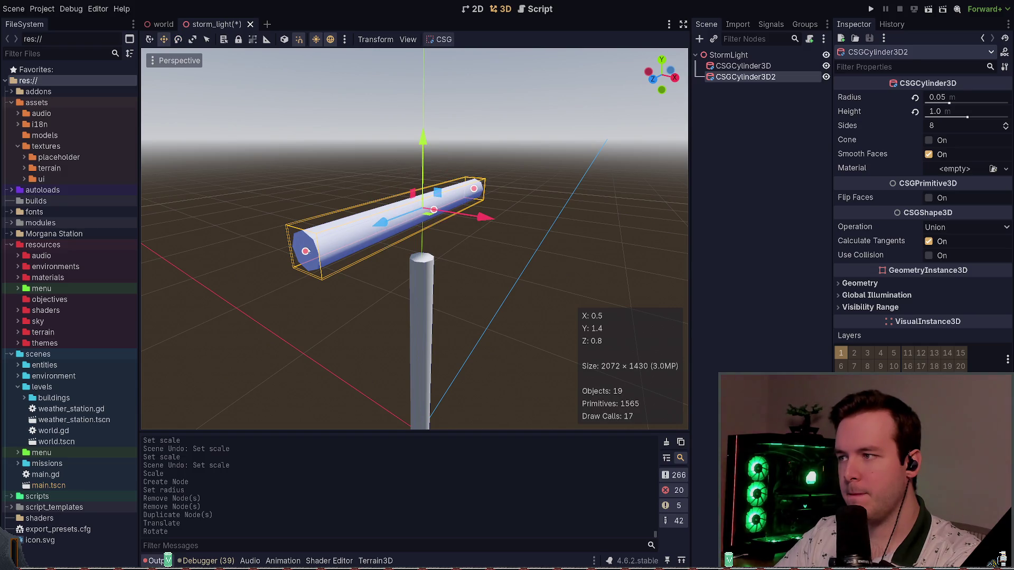
mouse_move(304, 252)
mouse_down()
mouse_move(362, 249)
mouse_move(317, 249)
mouse_move(401, 225)
mouse_up()
key(ctrl+z)
key(ctrl+z)
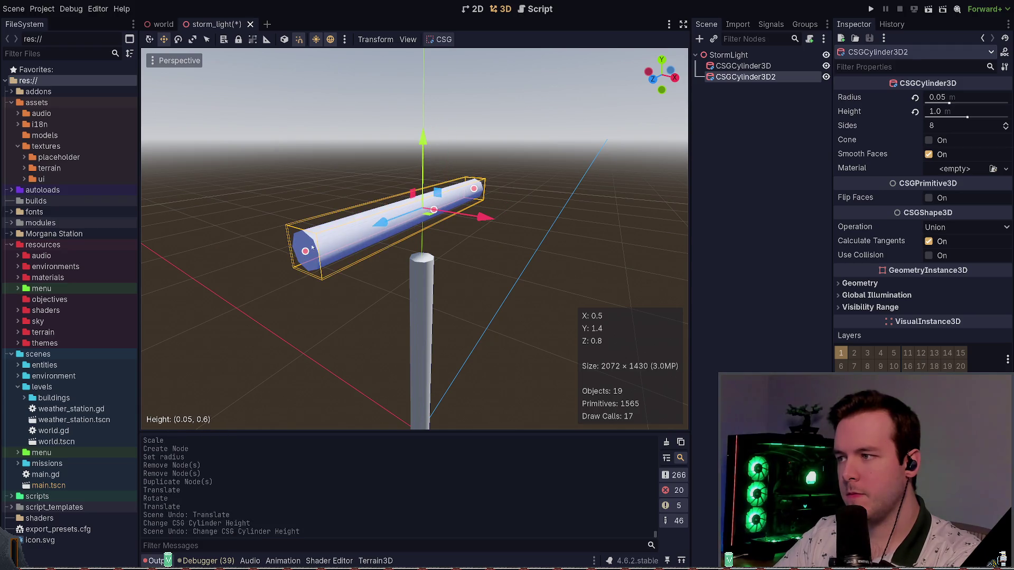
Flatten the duplicate into a disc with 0.05 m Height and save the scene
drag(322, 247, 416, 202)
click(978, 113)
text(0.05)
key(Return)
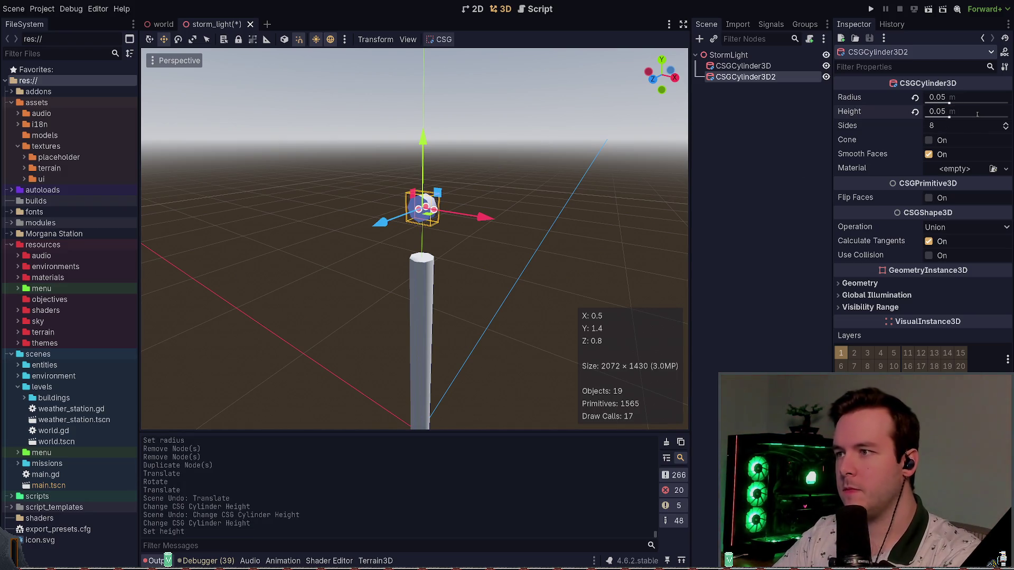
key(f)
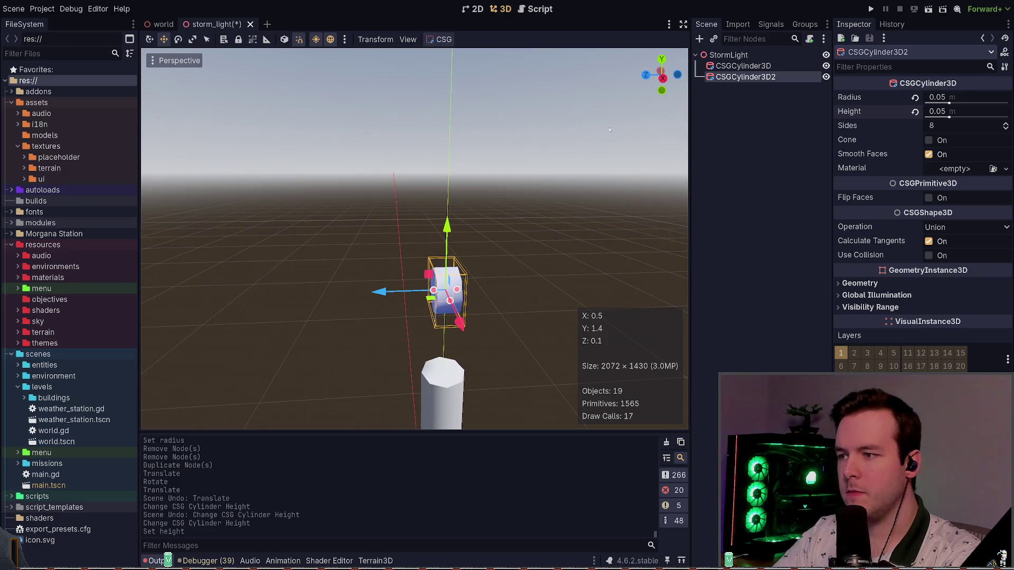
drag(549, 175, 504, 157)
key(ctrl+s)
Set the pole cylinder's radius to 0.025 m
click(402, 370)
click(977, 111)
click(978, 98)
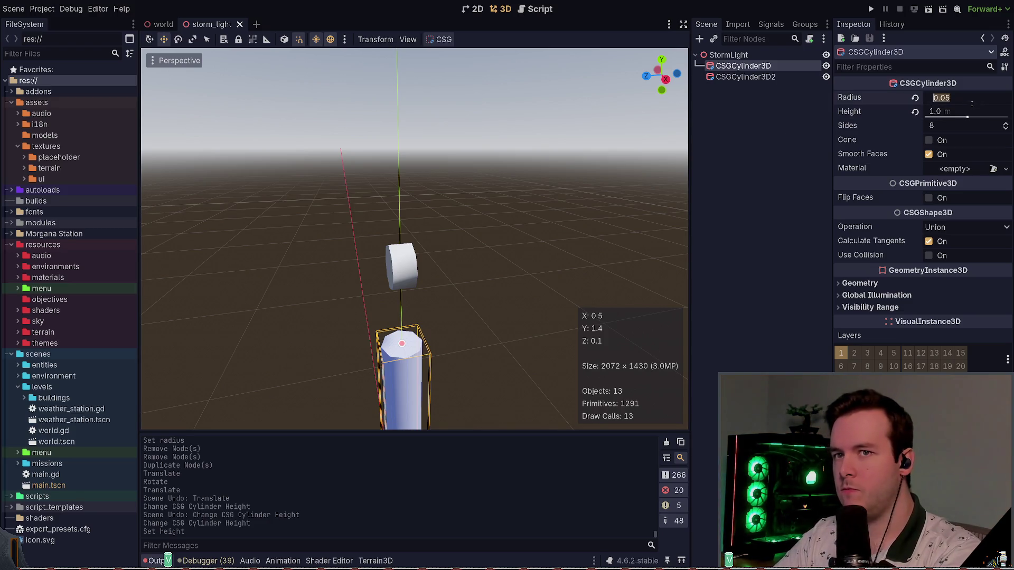
text(0.025)
key(Return)
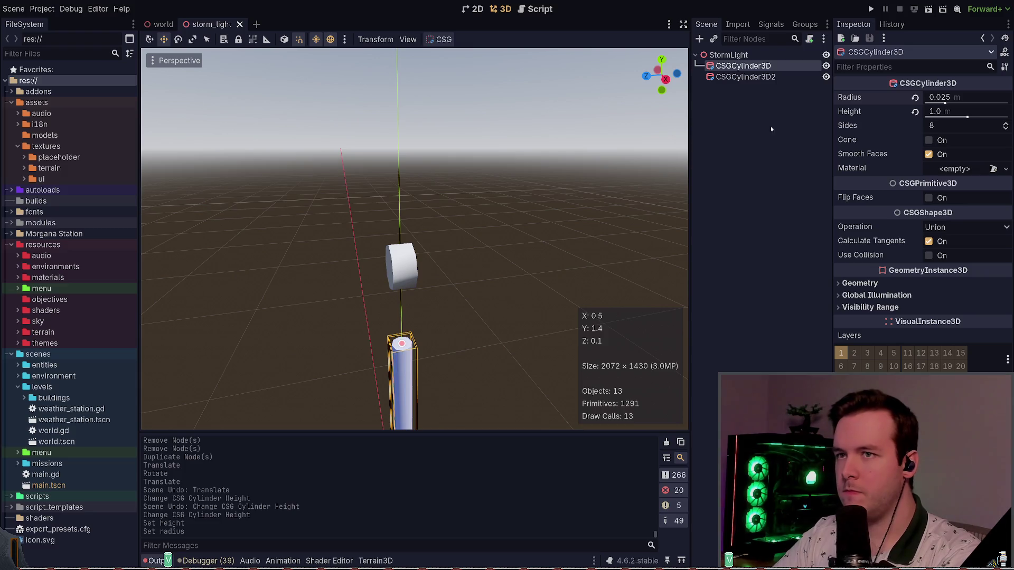
Give the cap a 0.05 m height and lower it onto the pole's top
click(808, 77)
click(978, 112)
key(Return)
drag(398, 215, 398, 295)
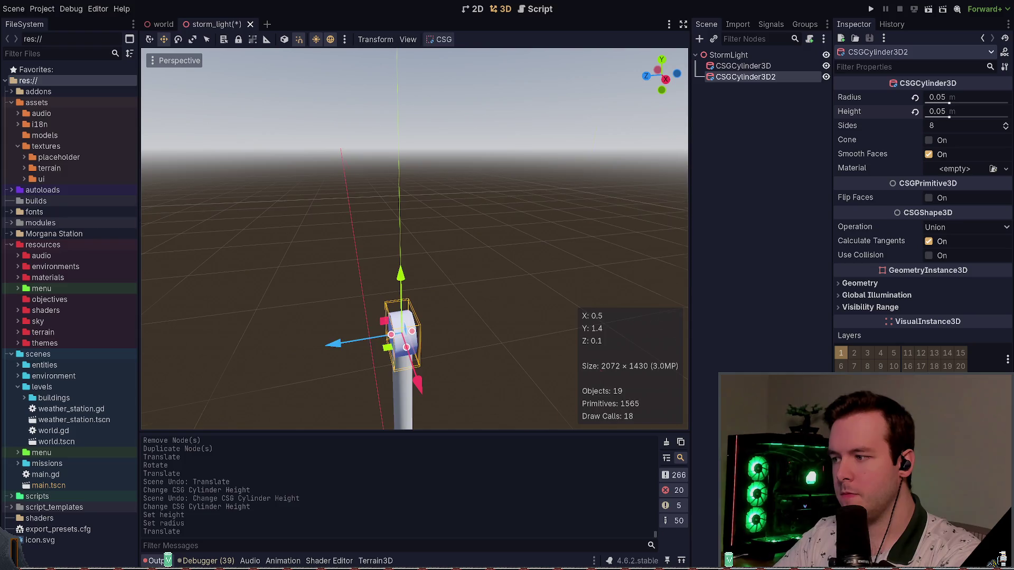
mouse_move(403, 138)
mouse_down()
mouse_move(404, 104)
mouse_move(405, 139)
mouse_up()
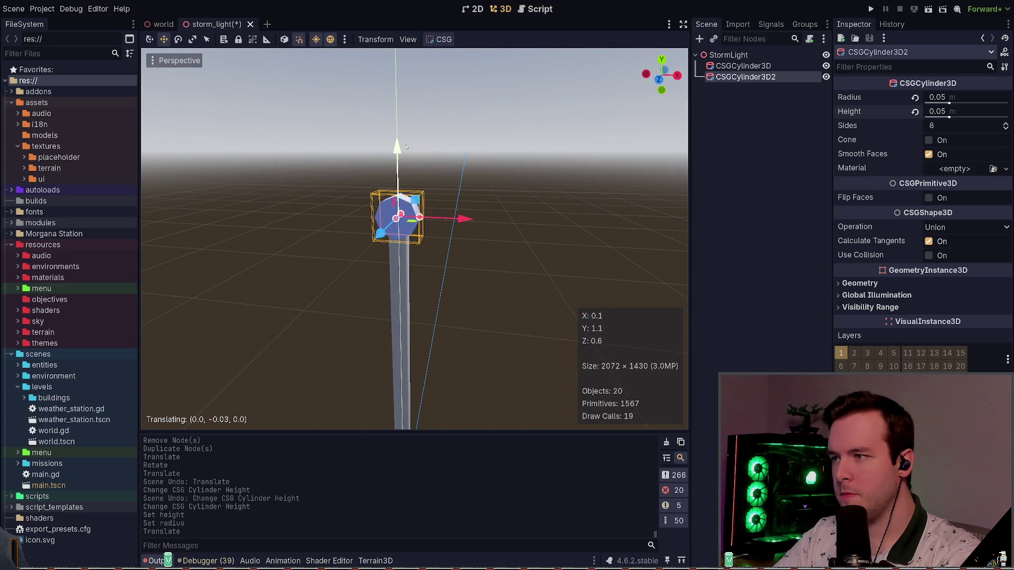
click(406, 139)
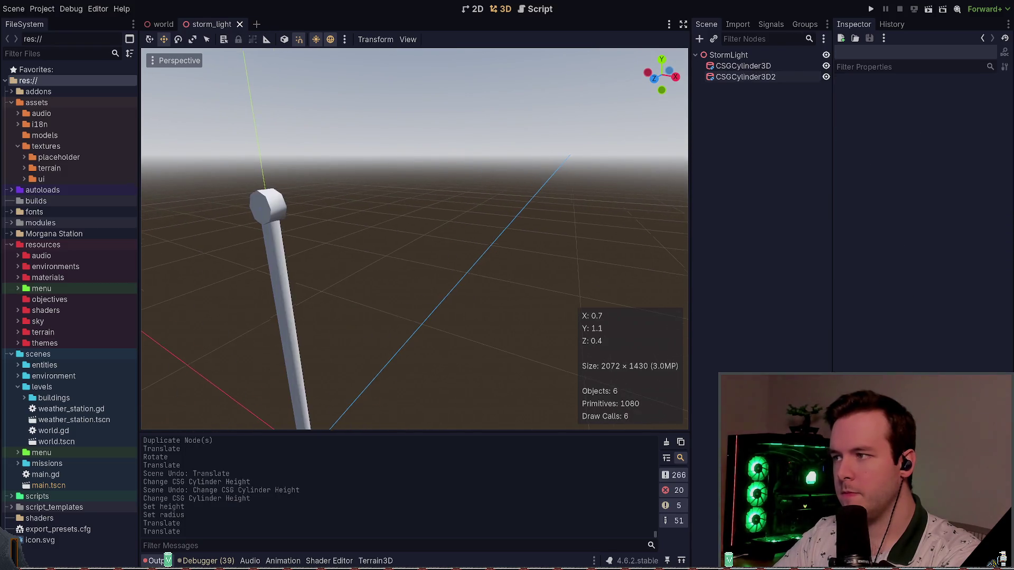
Toggle the cap's visibility to check the pole, then save storm_light
click(826, 76)
click(826, 76)
scroll(414, 238, down, 3)
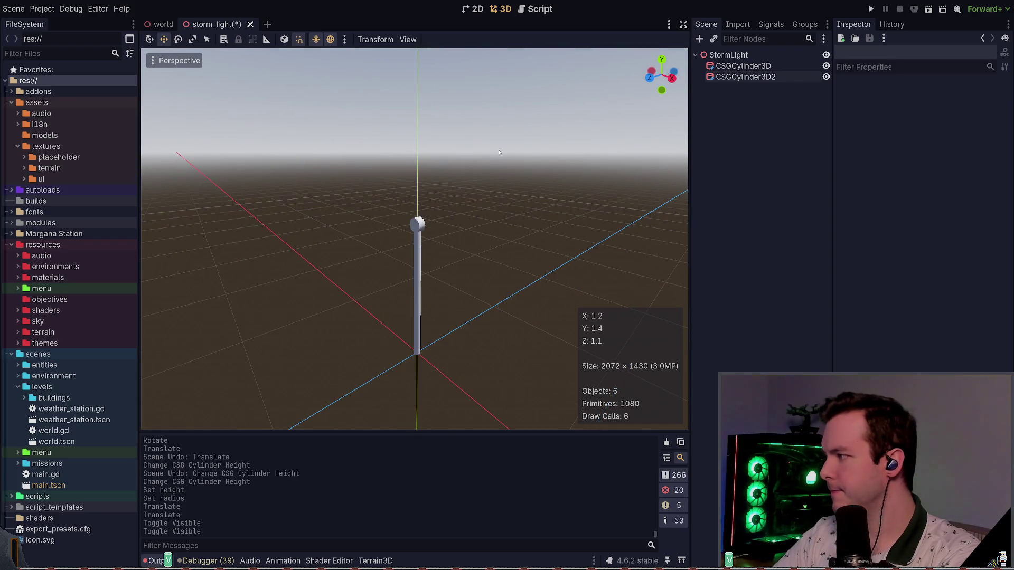
key(ctrl+s)
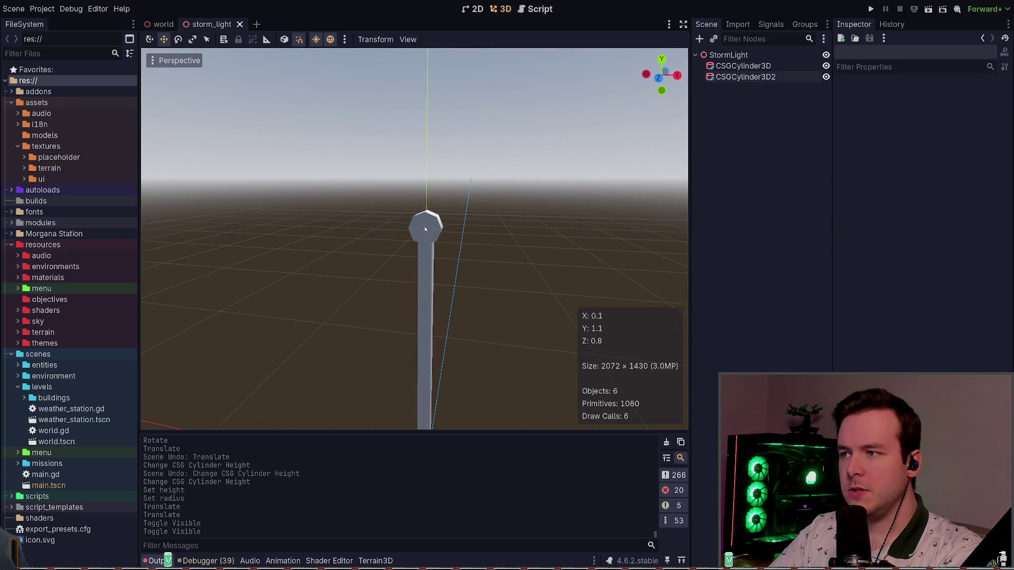
click(745, 77)
click(329, 294)
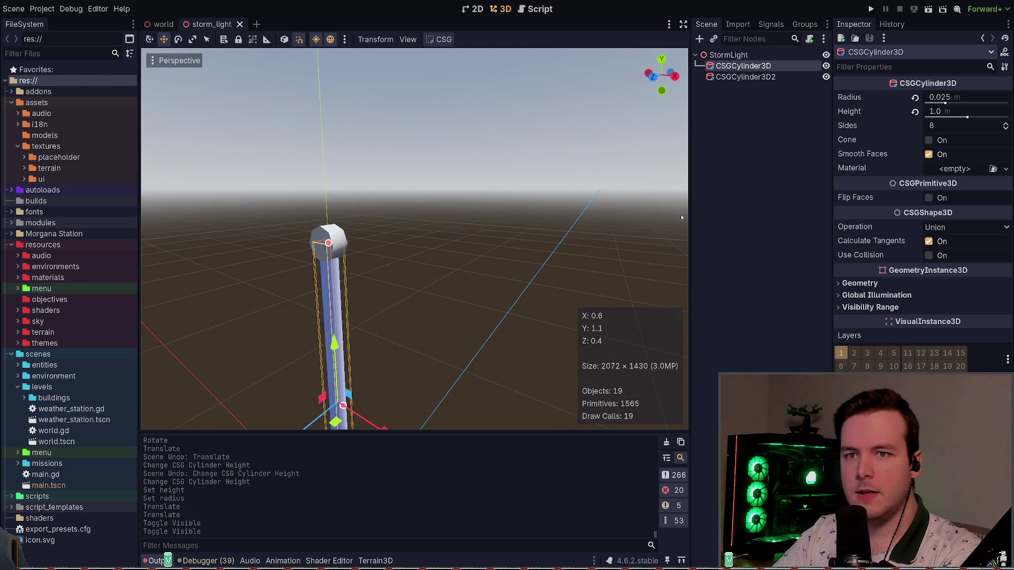
Create a new StandardMaterial3D in the pole's Material slot
click(867, 288)
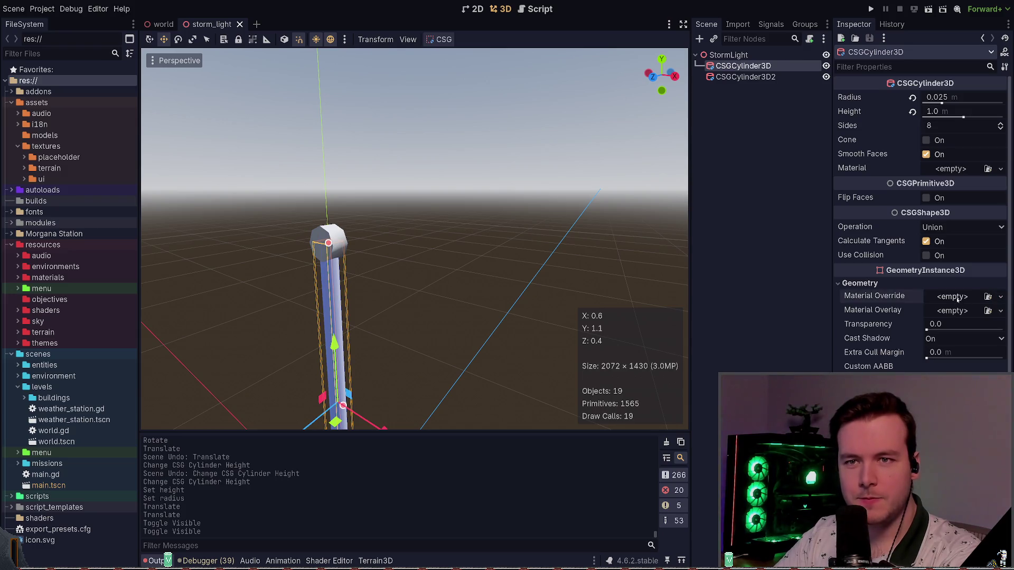
click(860, 284)
click(1005, 169)
click(951, 201)
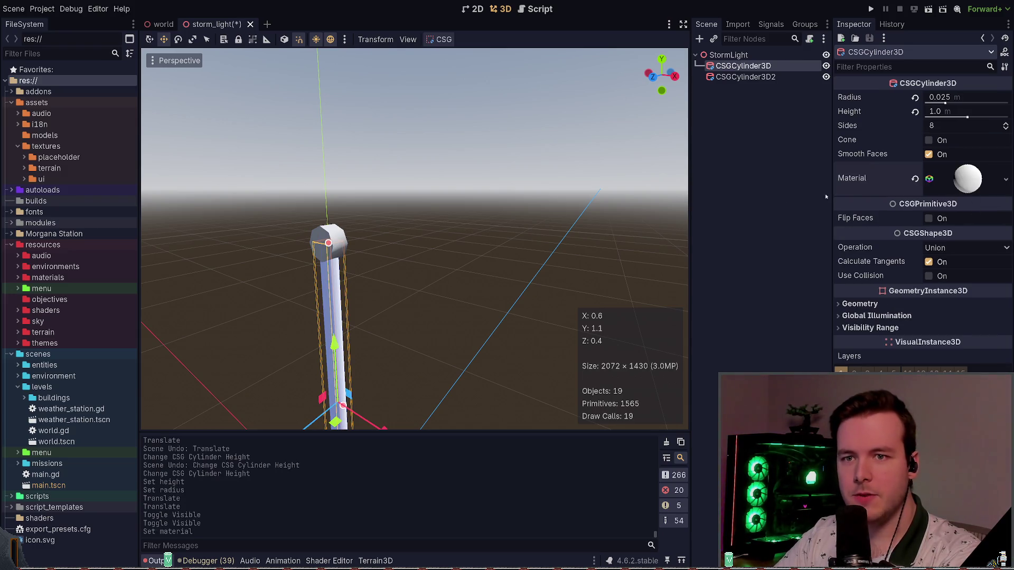
click(945, 178)
Browse the new material's transparency, albedo, metallic and shading sections
click(868, 285)
click(869, 285)
click(858, 321)
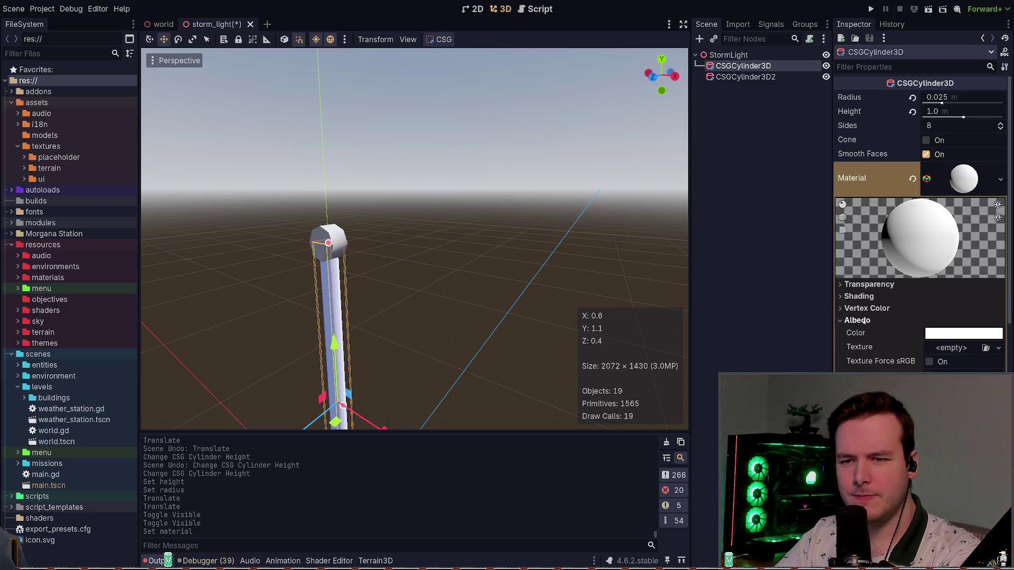
click(861, 320)
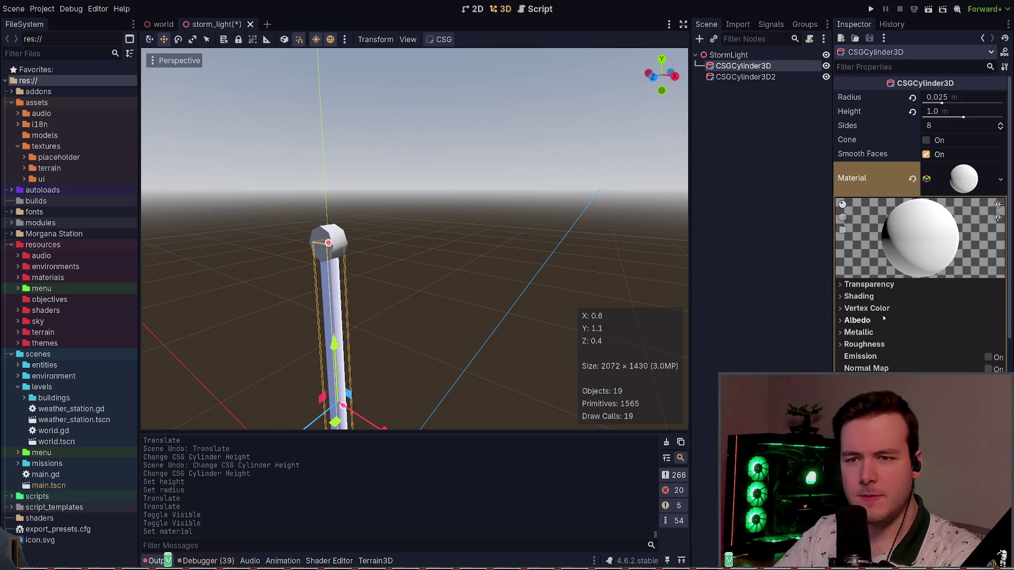
scroll(899, 357, down, 3)
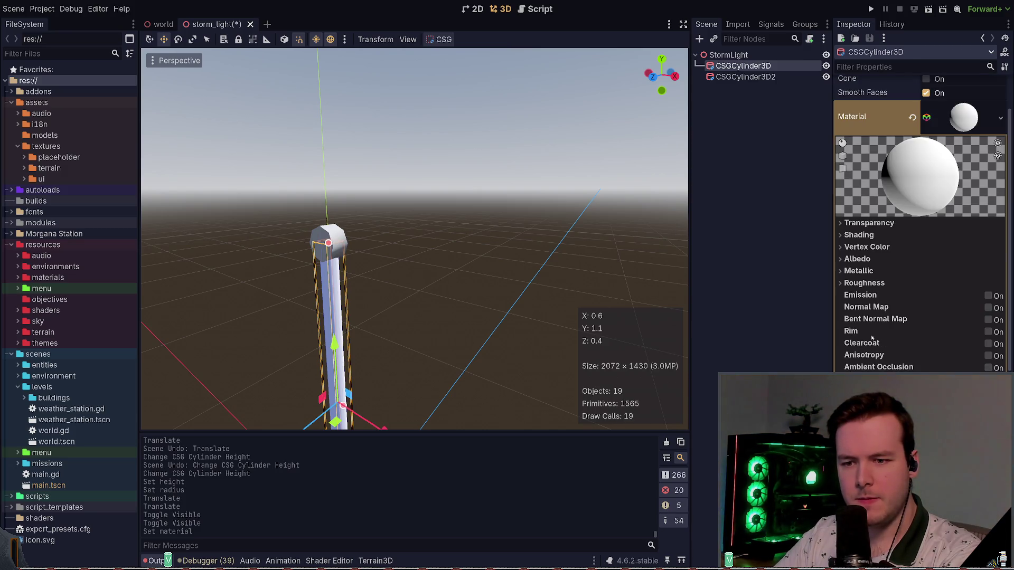
click(864, 274)
click(859, 270)
click(861, 235)
click(864, 234)
click(867, 224)
click(866, 223)
Set the pole material's albedo colour to red and save storm_light
click(859, 259)
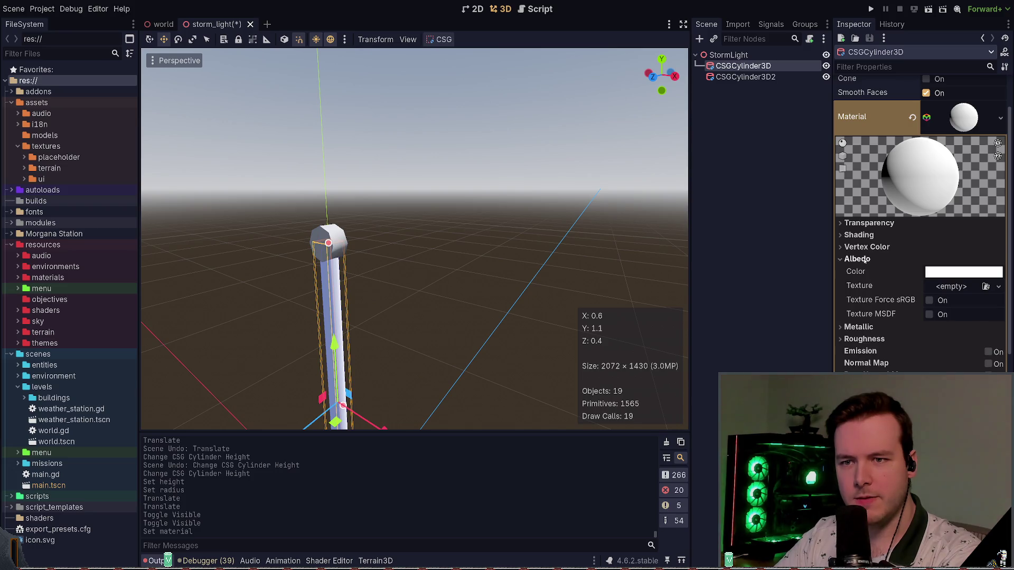
click(859, 259)
click(859, 259)
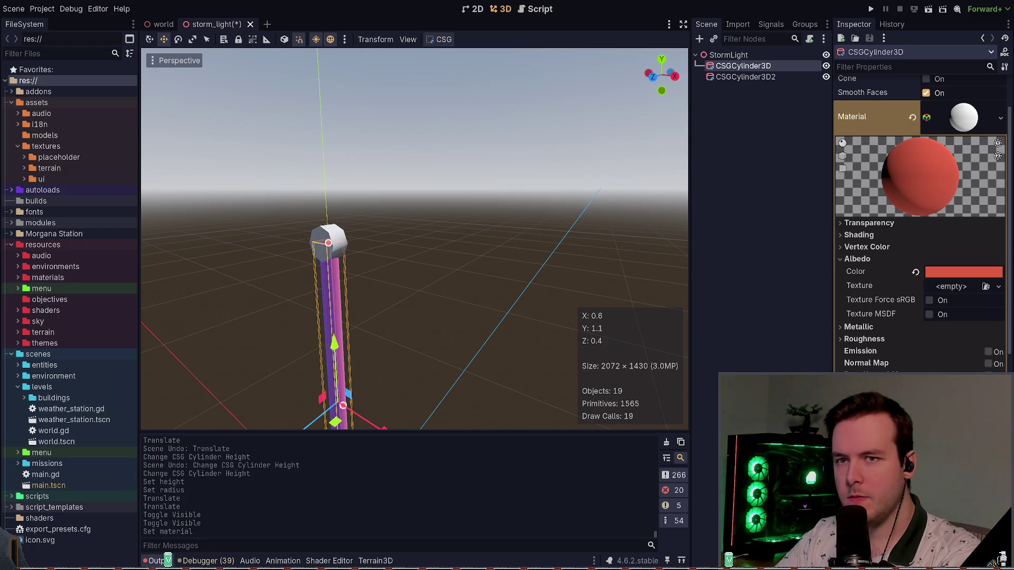
click(790, 328)
key(ctrl+s)
click(746, 77)
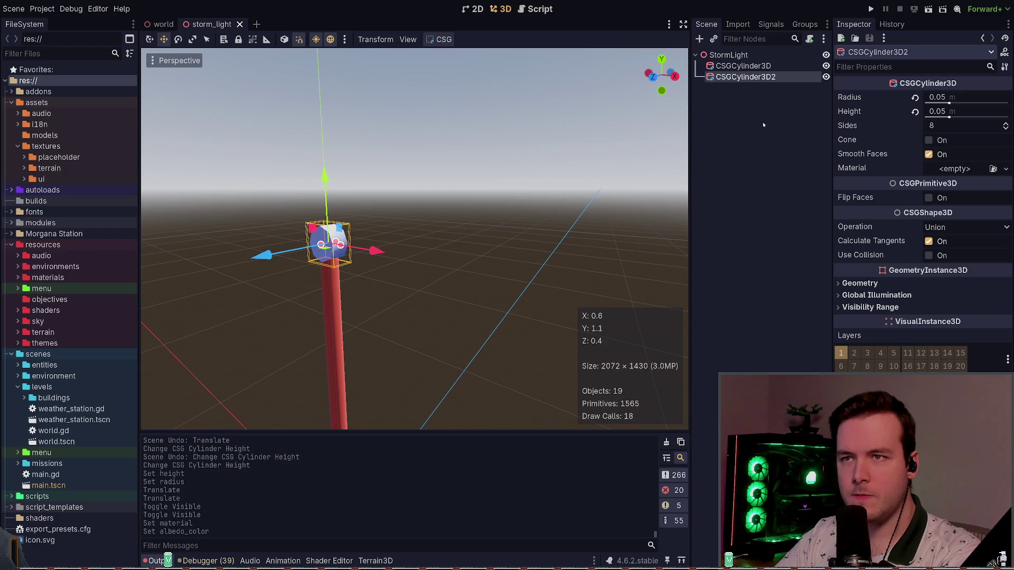
Paste the pole's red material onto the cap cylinder
click(775, 66)
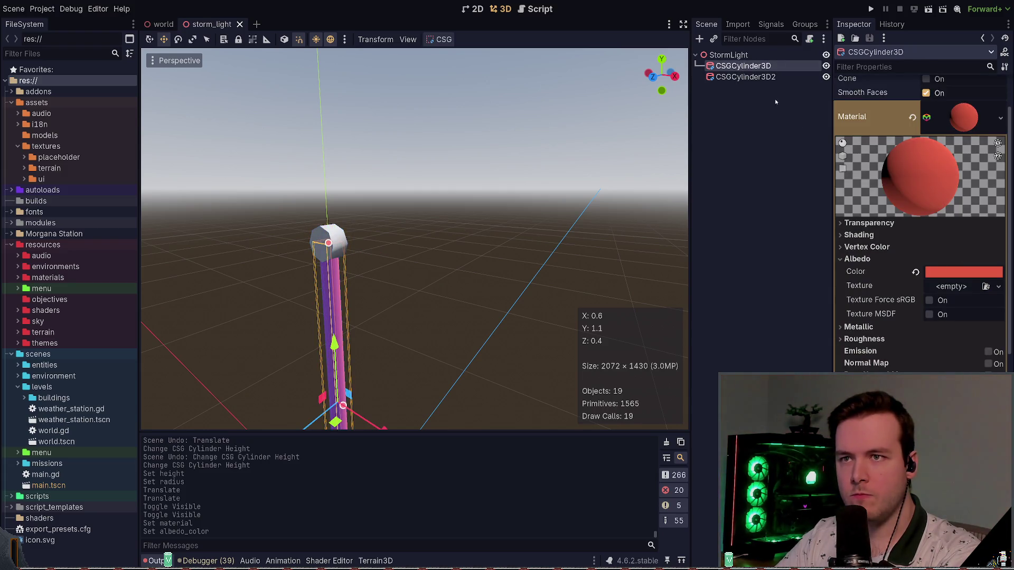
key(Down)
key(ctrl+v)
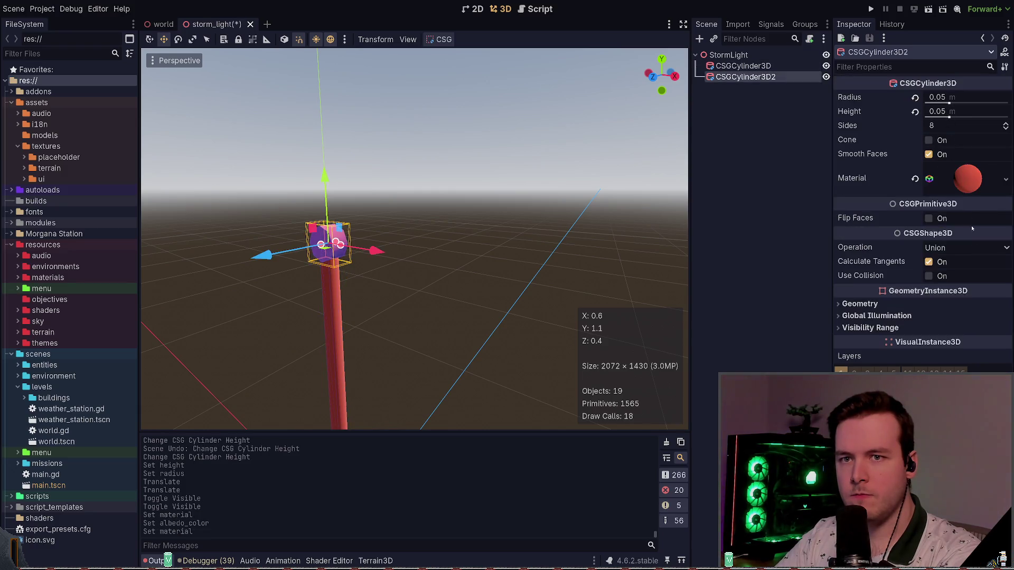
click(859, 297)
click(882, 294)
click(879, 308)
click(877, 308)
Try a lighter pink albedo on the cap, then undo the change
click(869, 320)
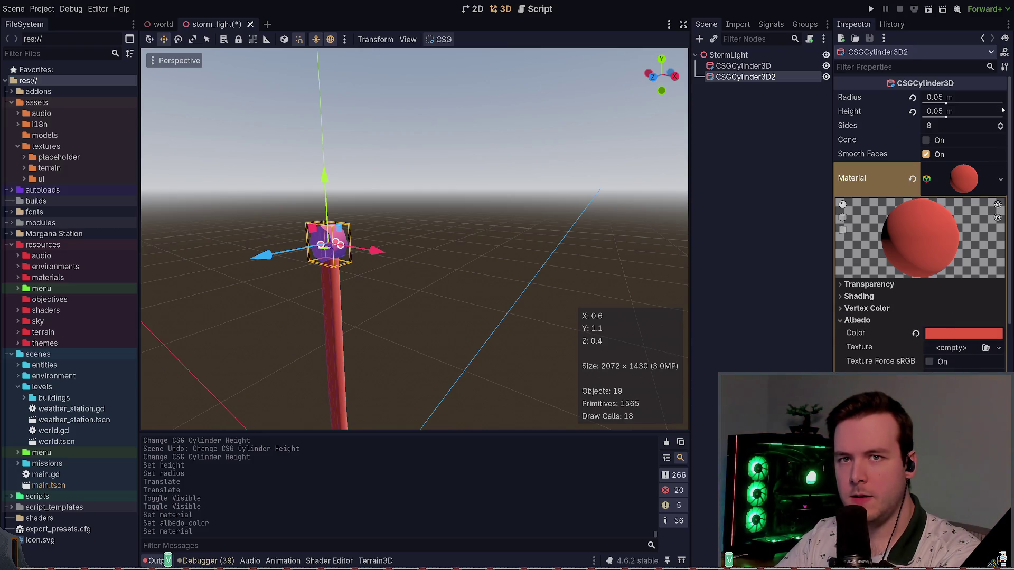
click(797, 222)
click(745, 77)
click(955, 181)
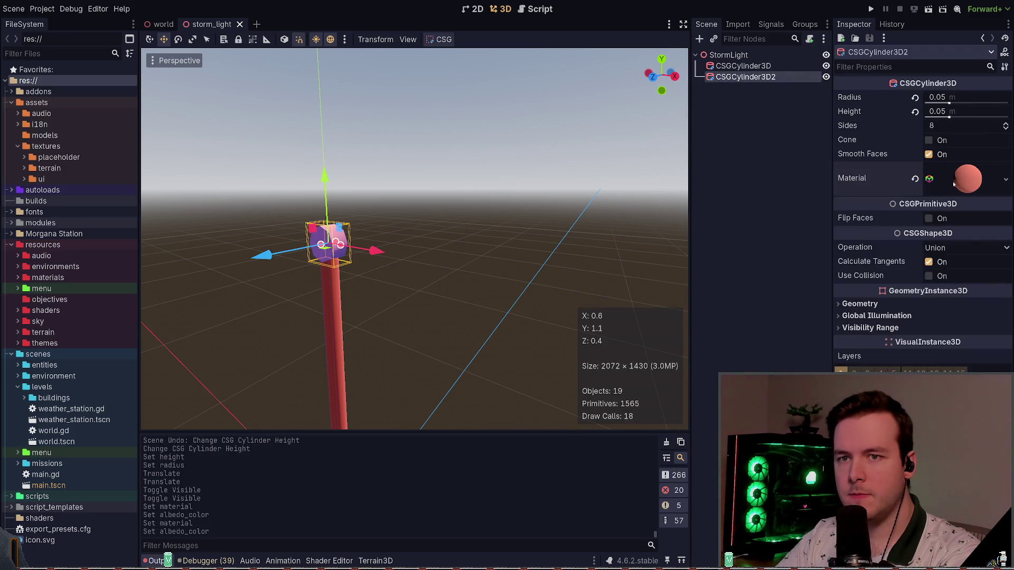
click(954, 183)
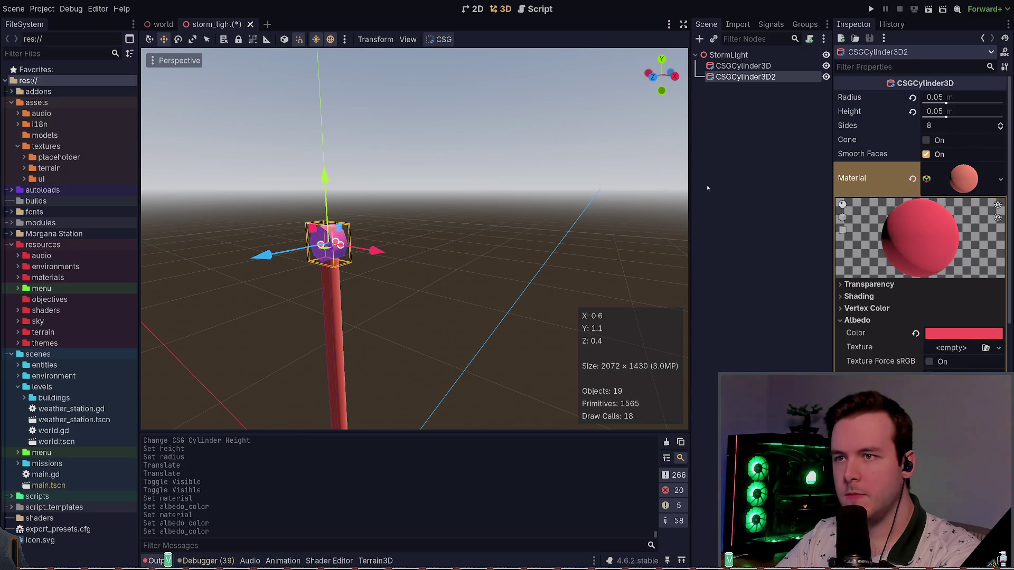
ctrl+click(766, 77)
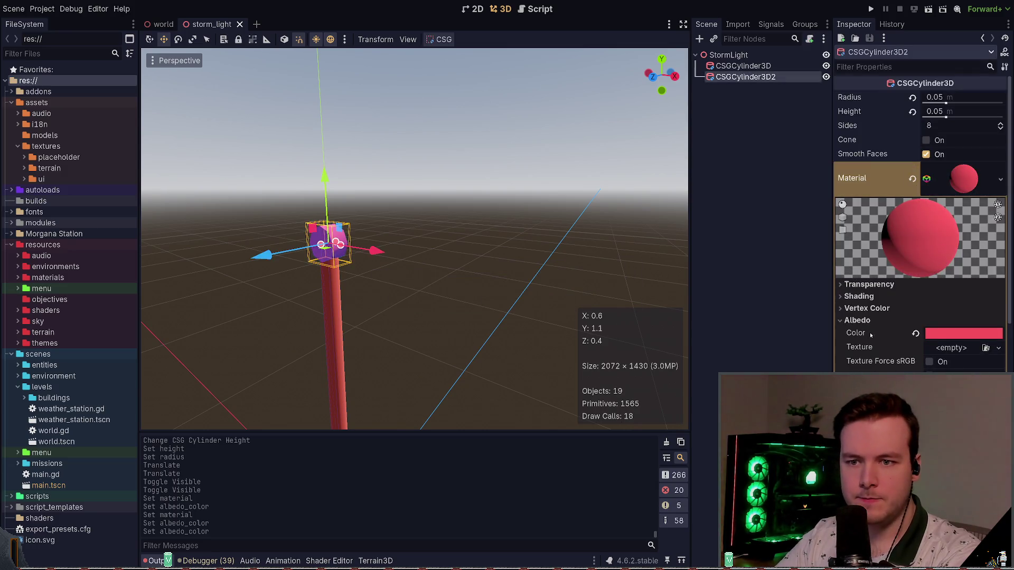
click(986, 186)
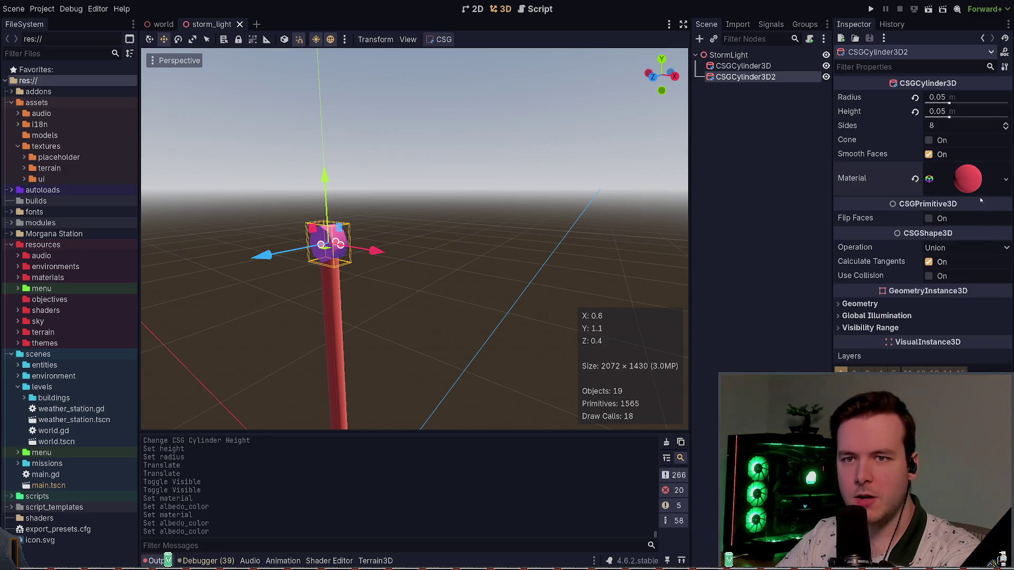
click(977, 191)
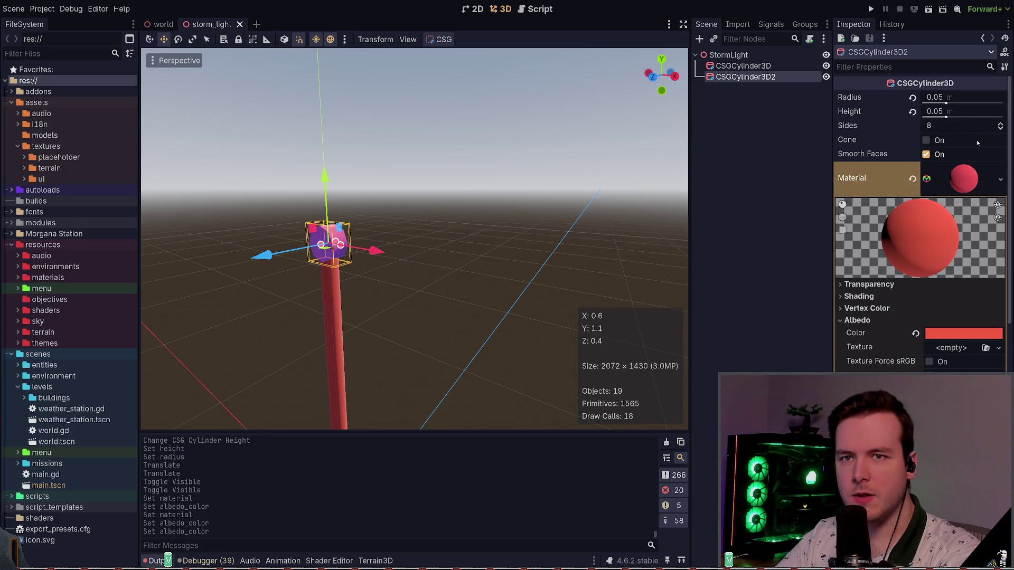
key(ctrl+z)
Paste the pole's orange-red colour onto the cap and save the scene
click(787, 227)
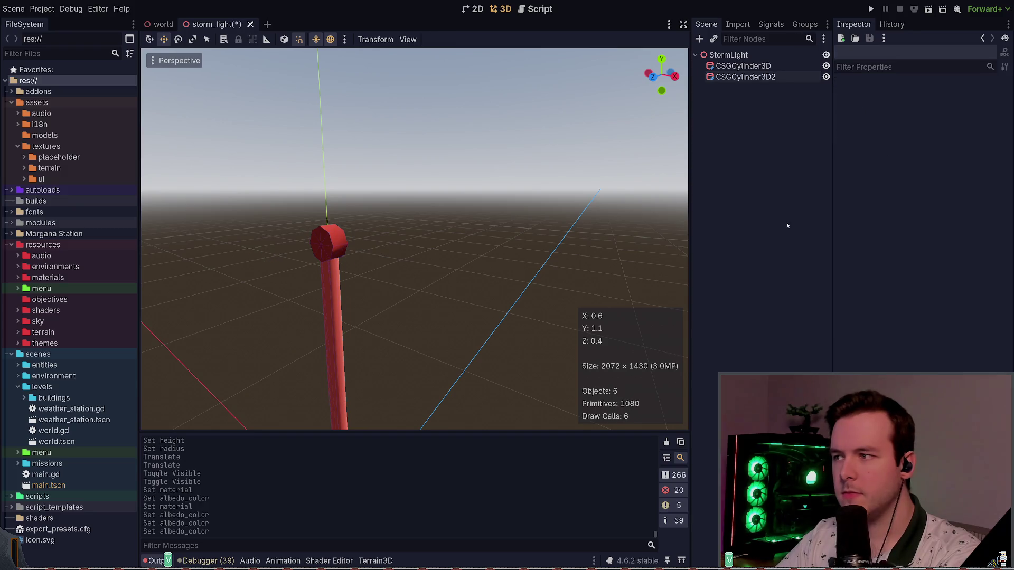
click(755, 77)
click(755, 65)
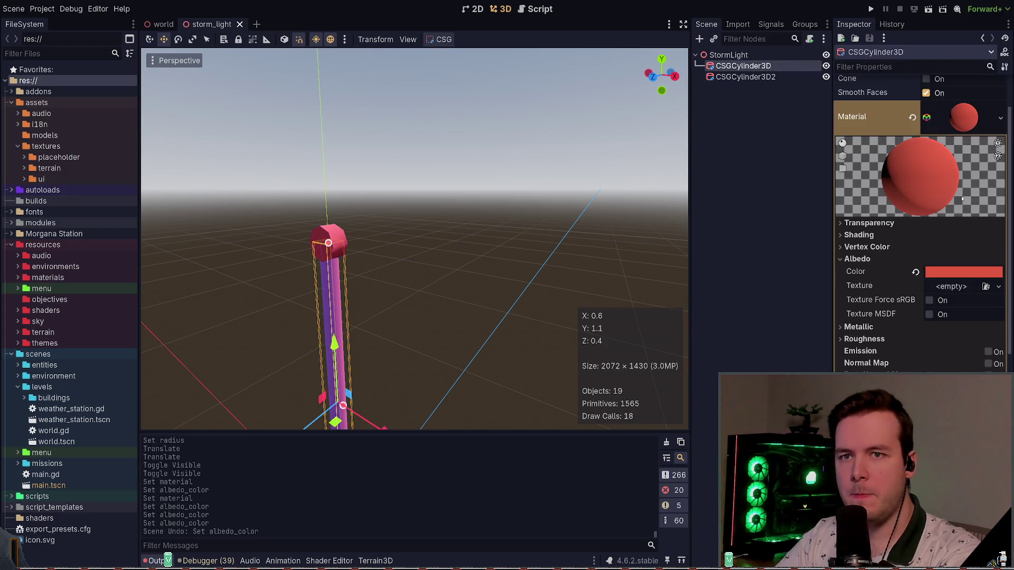
click(755, 77)
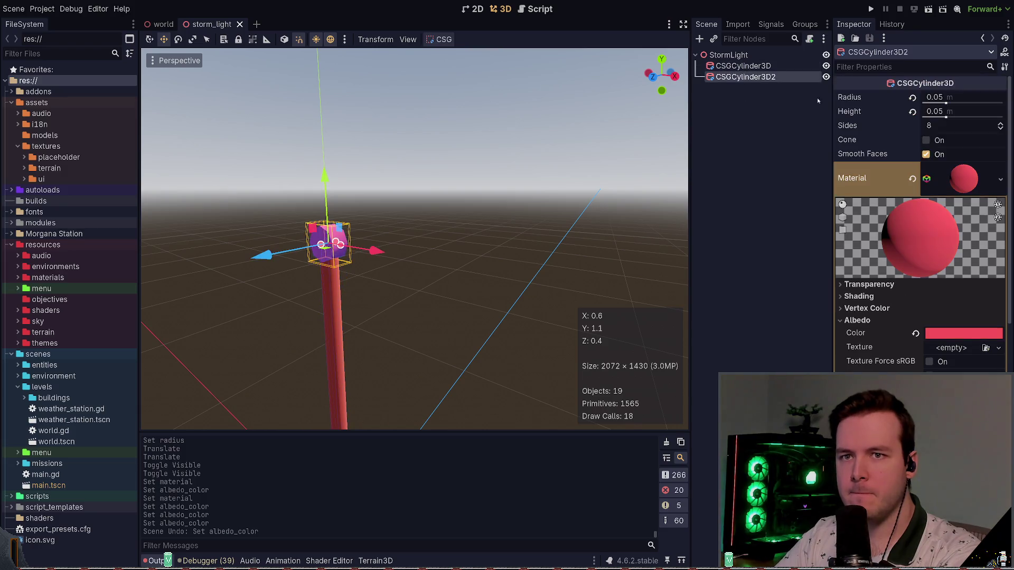
key(ctrl+v)
key(ctrl+v)
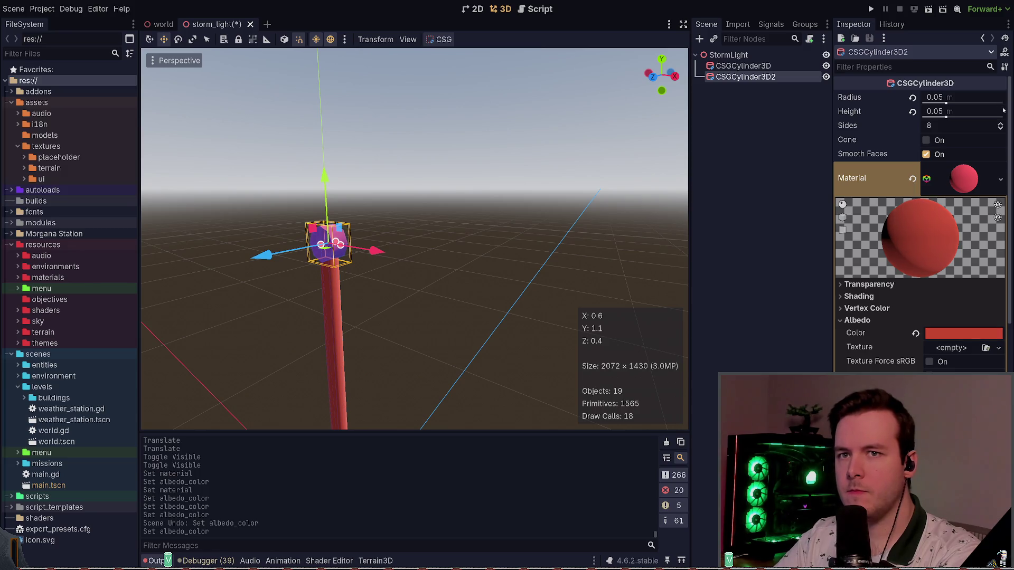
click(727, 164)
key(ctrl+s)
Reselect the cap and bring up its material's metallic settings
click(774, 65)
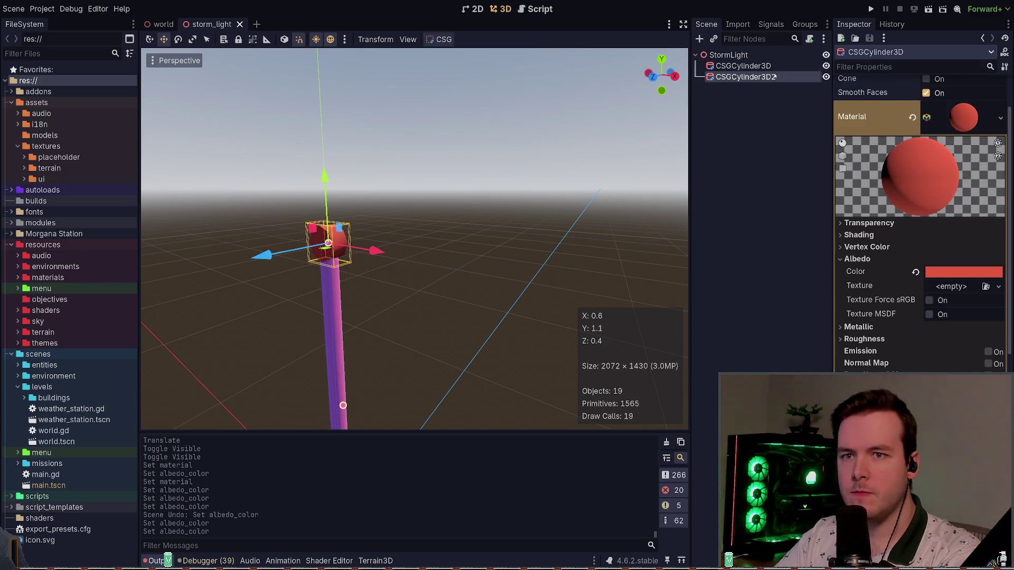
click(775, 77)
click(866, 320)
click(869, 332)
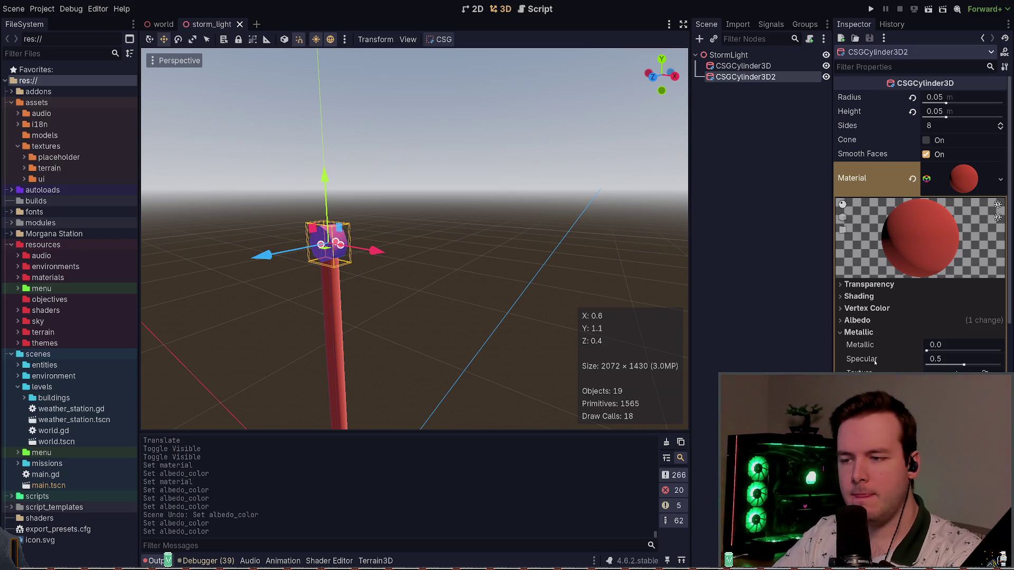
Raise the cap's specular shine, then raise the pole's specular to 0.68
drag(944, 368, 993, 365)
click(832, 173)
key(ctrl+s)
click(743, 66)
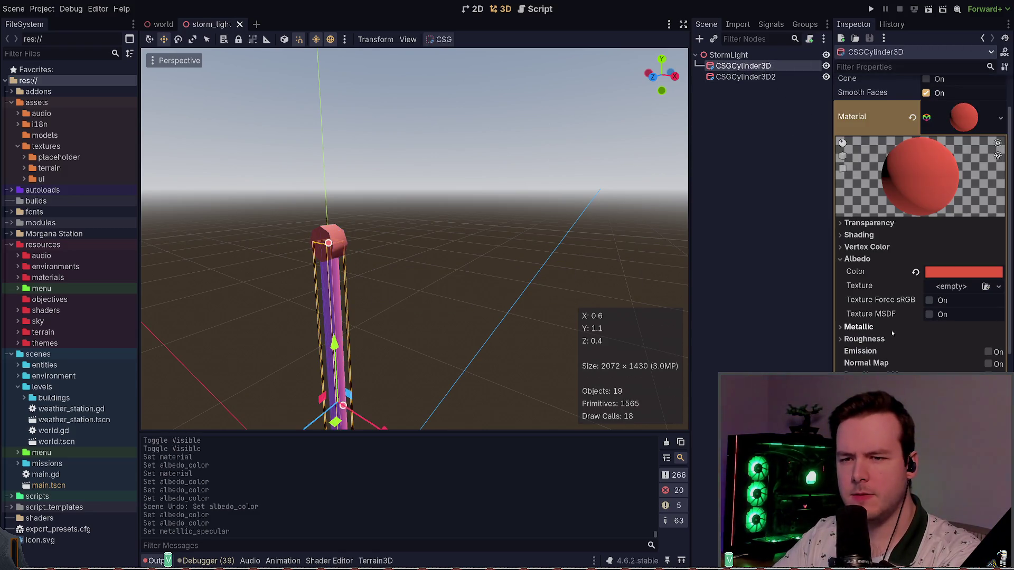
click(877, 327)
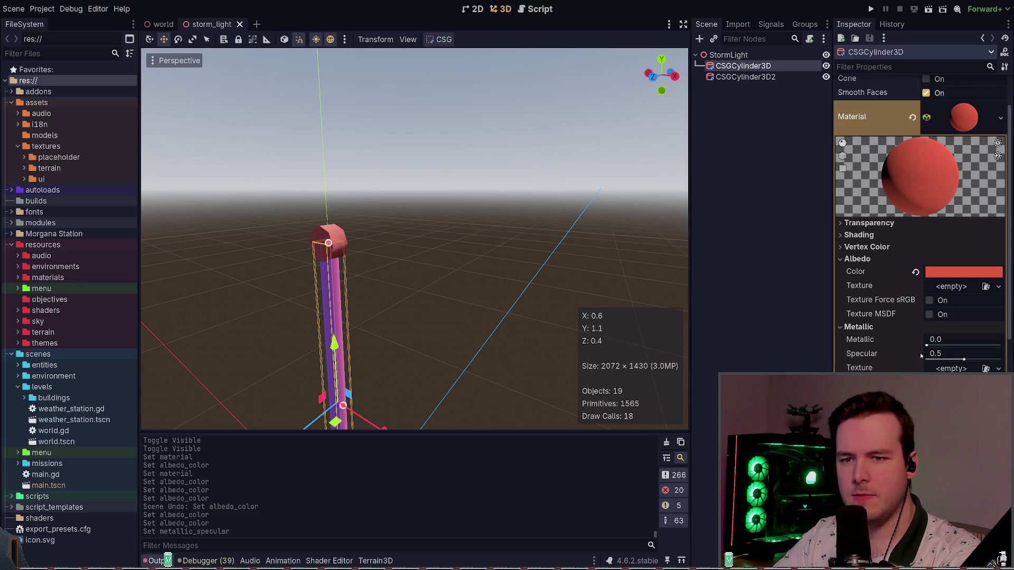
drag(959, 359, 978, 359)
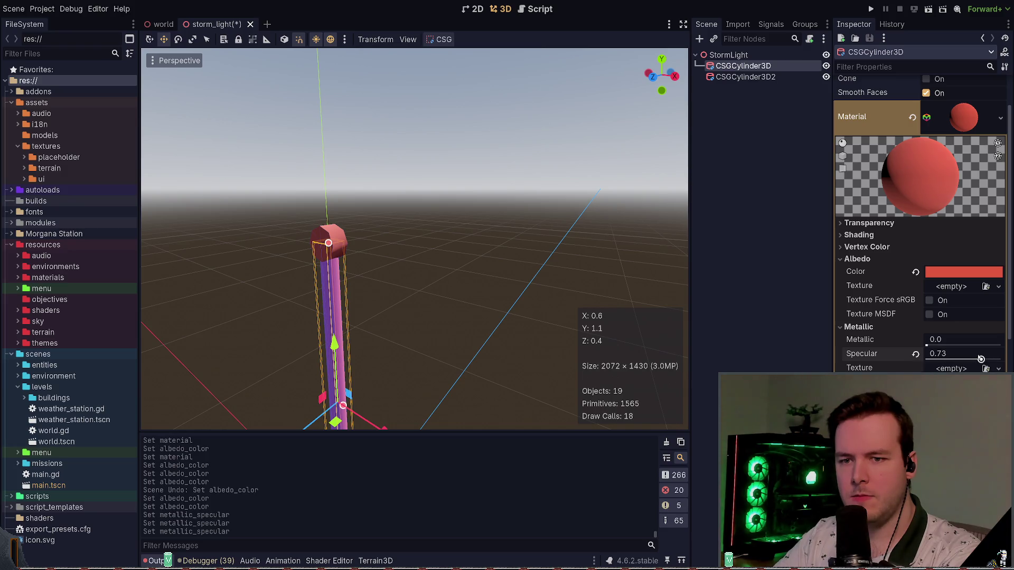
click(840, 327)
Lower the pole's roughness to about 0.7 and save storm_light
click(860, 339)
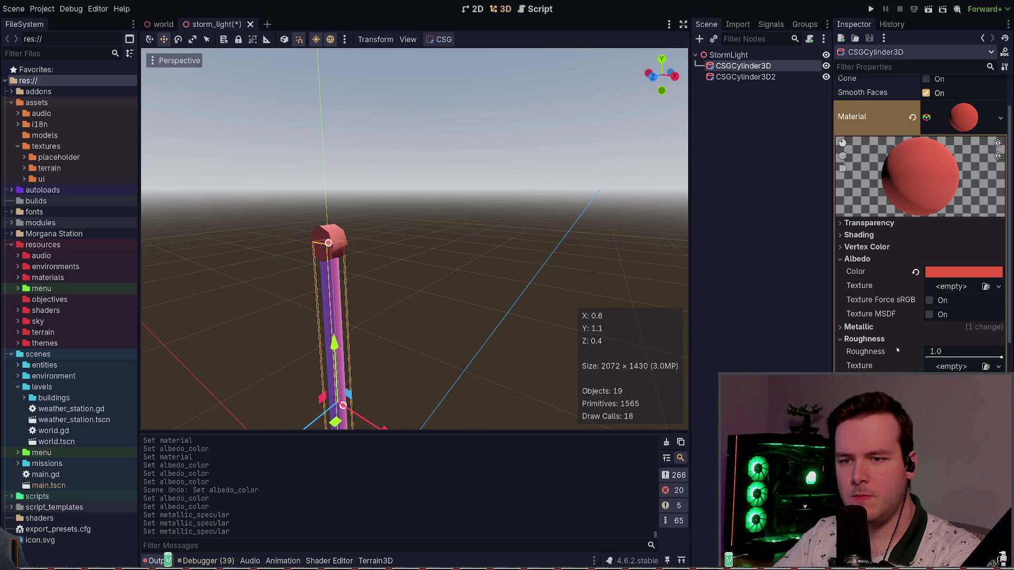
drag(1001, 358, 979, 358)
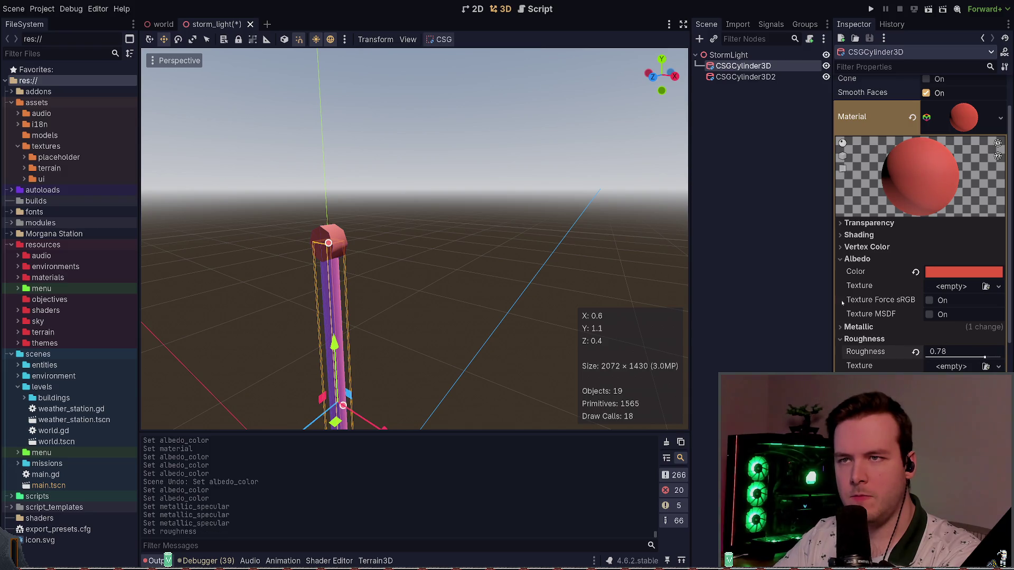
click(787, 125)
key(ctrl+s)
Make the cap glossy with roughness about 0.3 and save storm_light
click(761, 77)
click(859, 333)
click(864, 344)
drag(1001, 365, 948, 363)
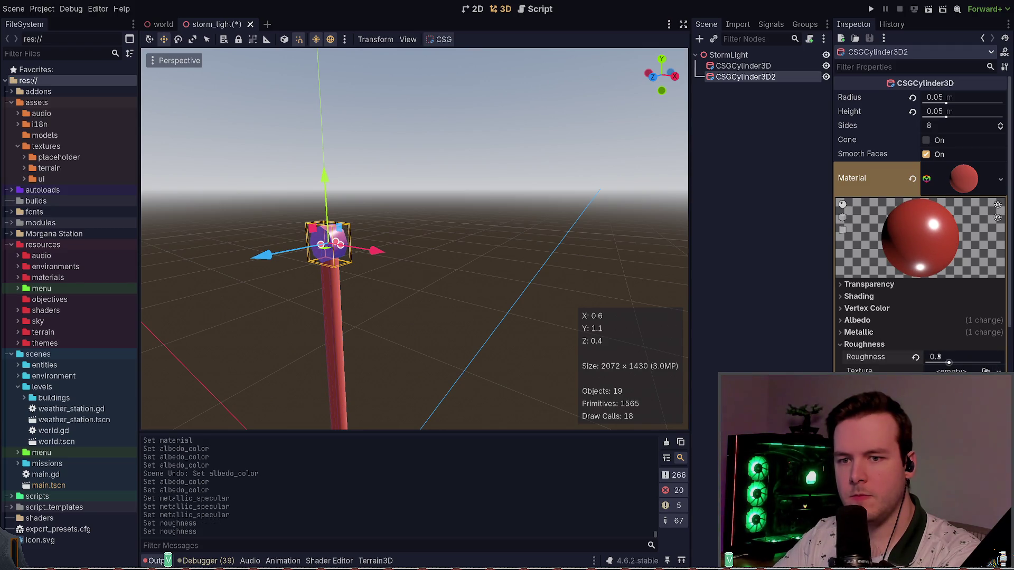
click(744, 303)
key(ctrl+s)
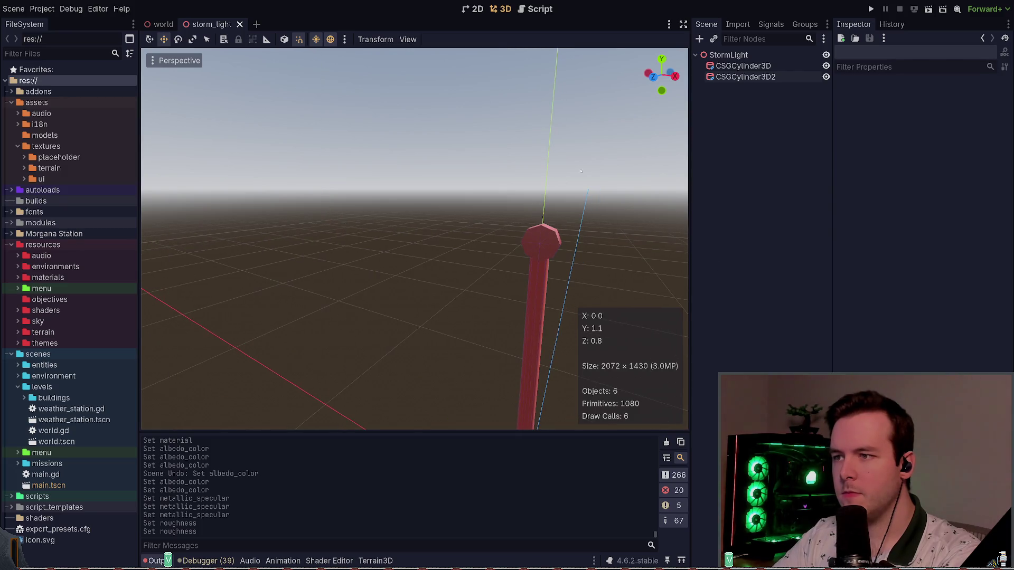
click(161, 24)
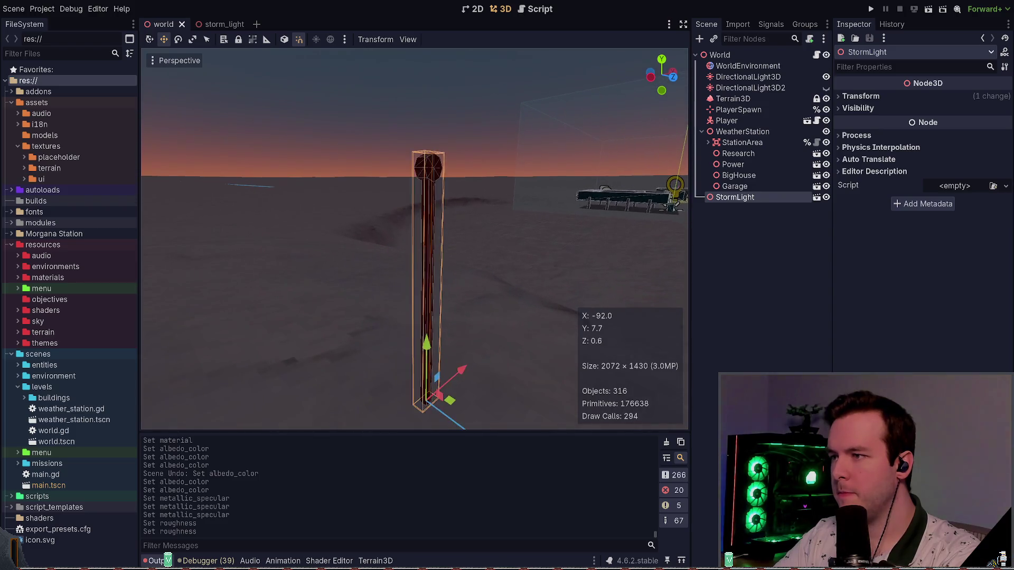
Rotate StormLight about its vertical axis and save the world scene
key(e)
drag(417, 323, 499, 297)
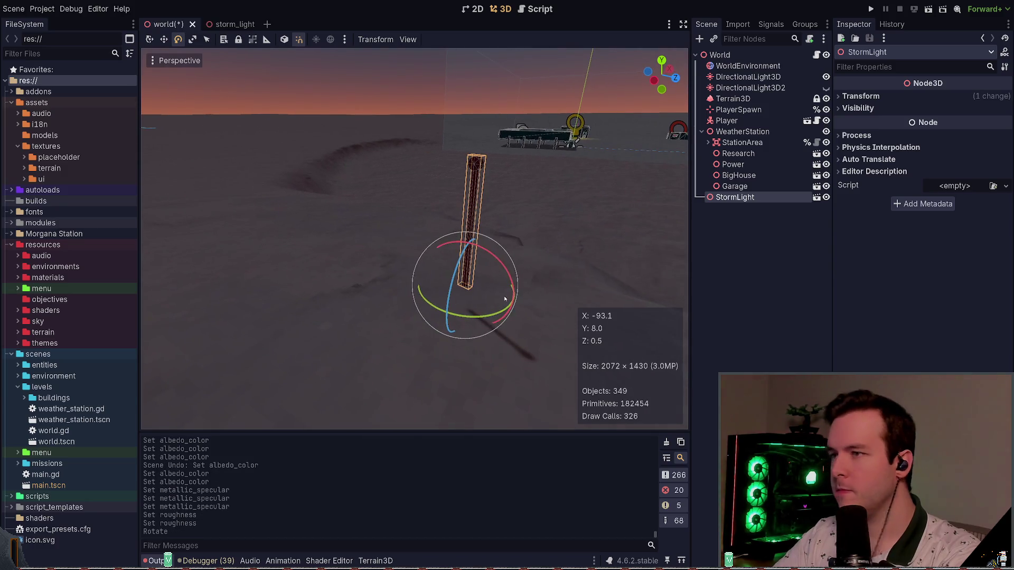
key(ctrl+s)
Move StormLight across the ground, sink it into the terrain, save, and run the game
key(w)
drag(488, 287, 486, 294)
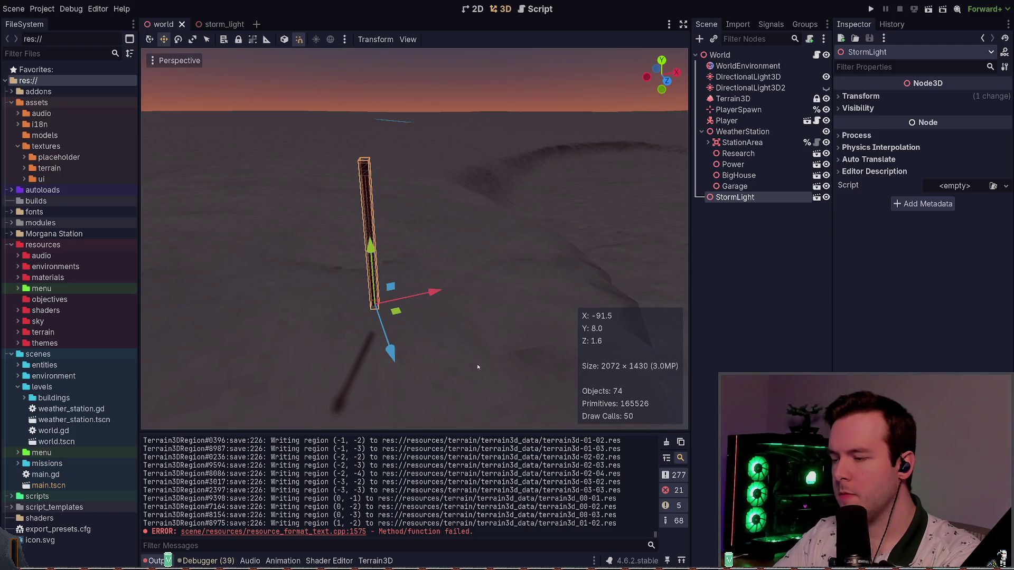
mouse_move(405, 315)
mouse_down()
mouse_move(570, 316)
mouse_move(581, 272)
mouse_up()
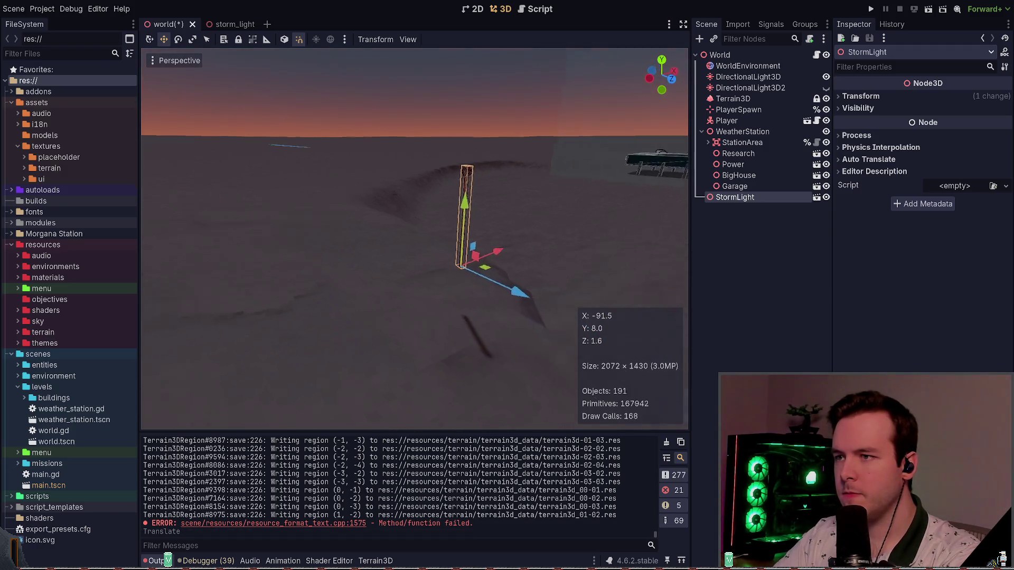
drag(457, 279, 455, 317)
key(ctrl+s)
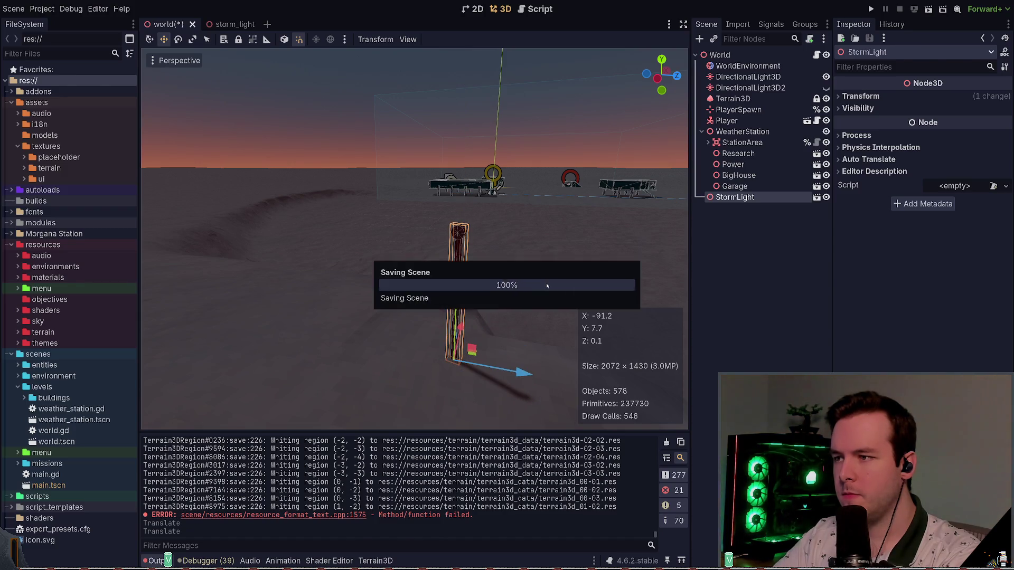
click(566, 274)
scroll(566, 274, down, 5)
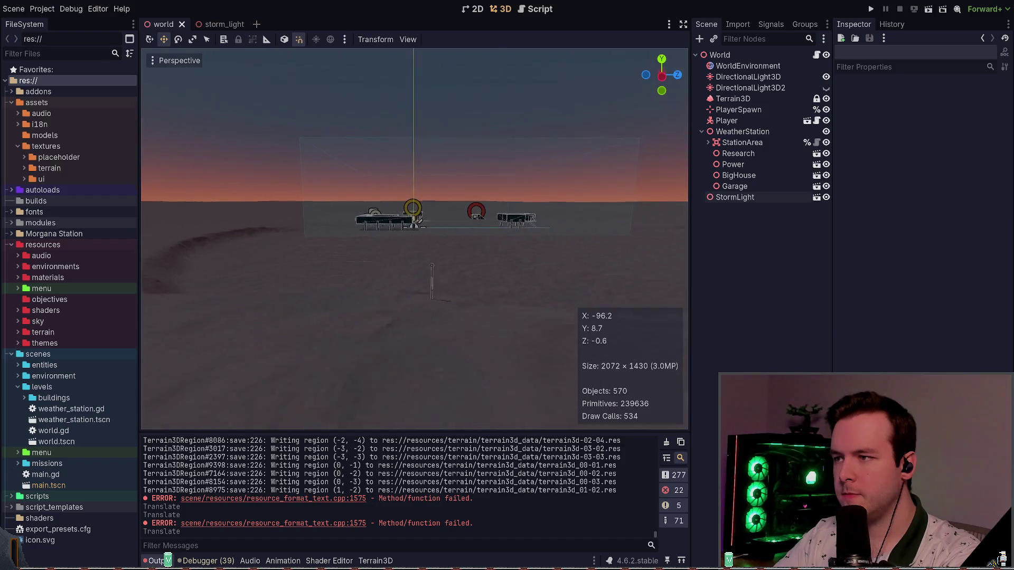
click(871, 9)
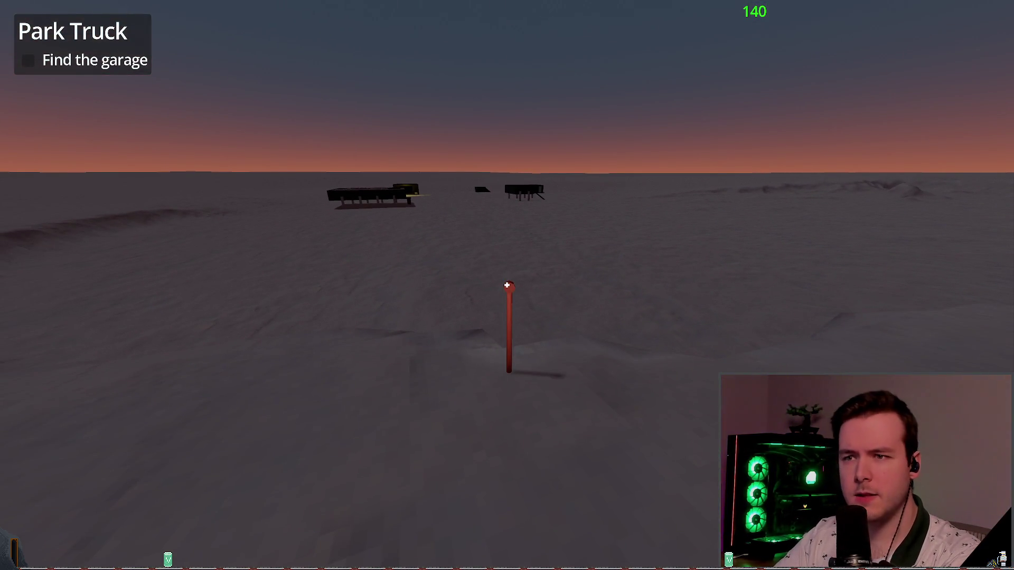
Set the cap's clearcoat roughness to 0.0 and save storm_light
key(alt+Tab)
click(210, 24)
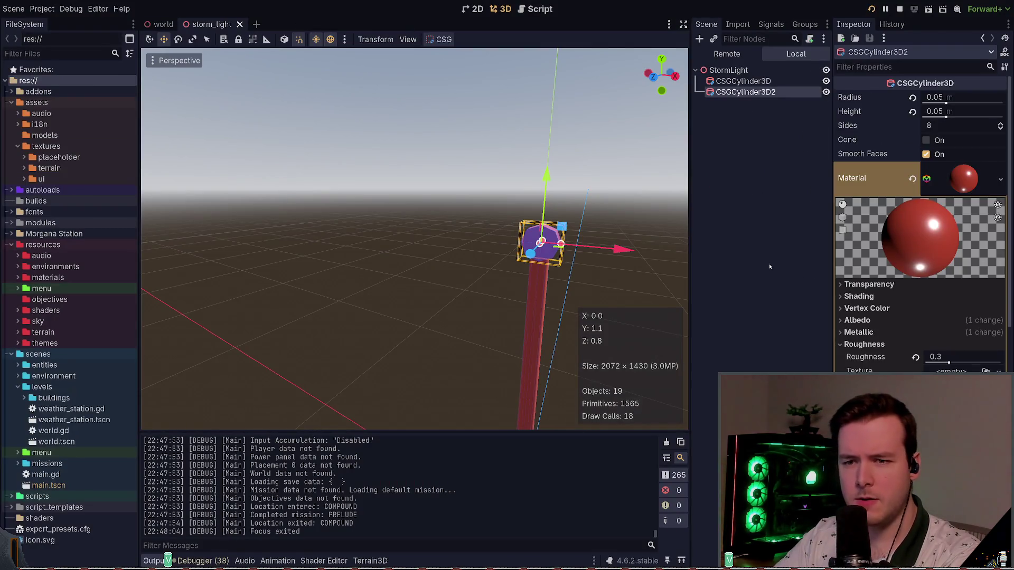
click(866, 345)
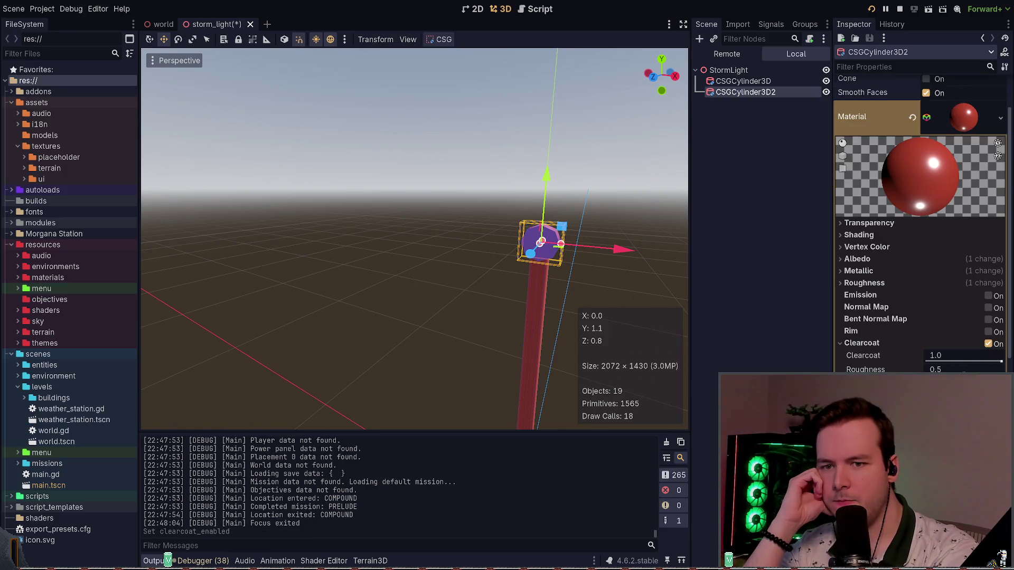
drag(985, 371, 929, 369)
key(Escape)
key(ctrl+s)
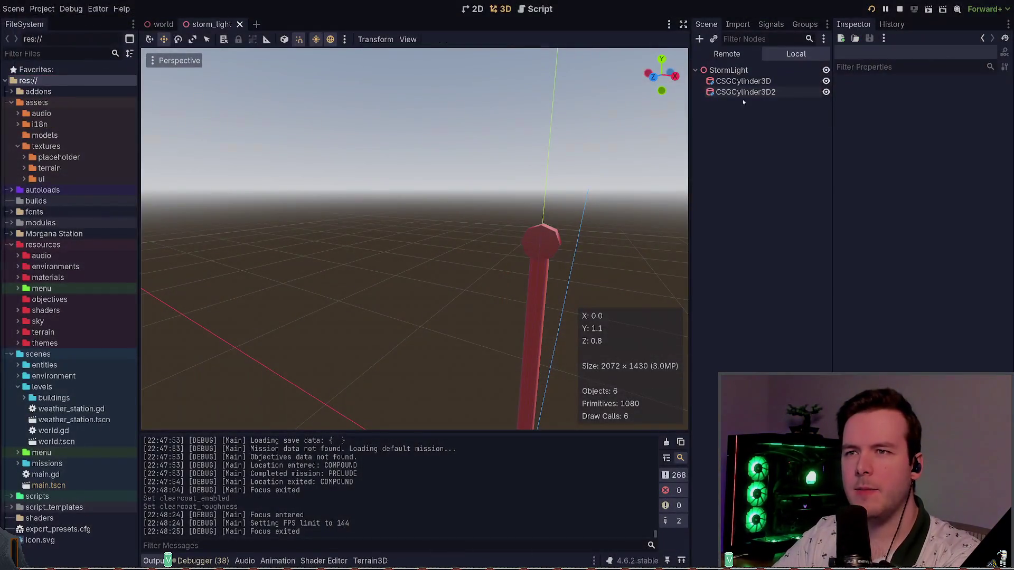
Turn the cap material's clearcoat off again
click(745, 92)
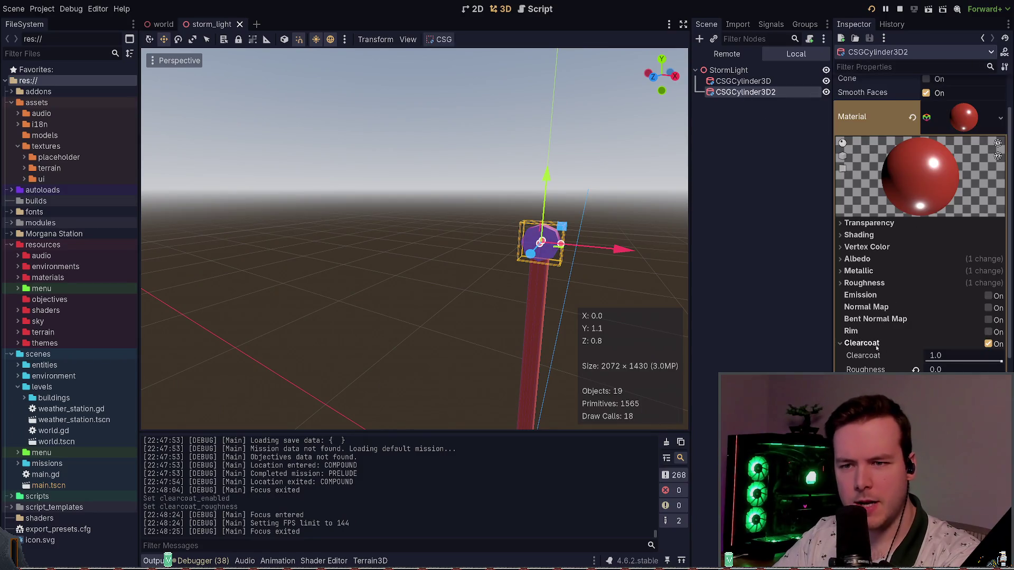
click(988, 344)
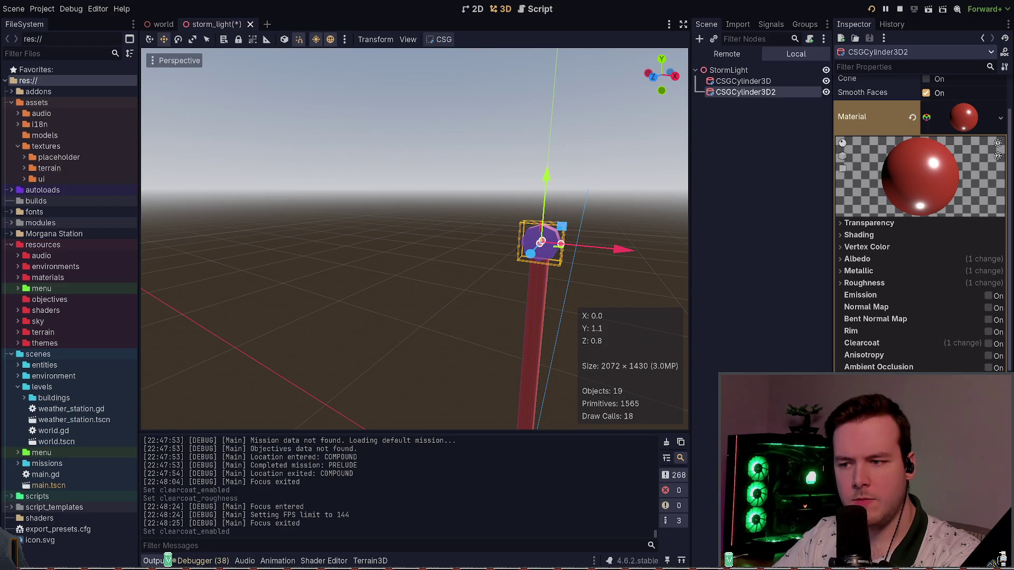
scroll(919, 296, down, 5)
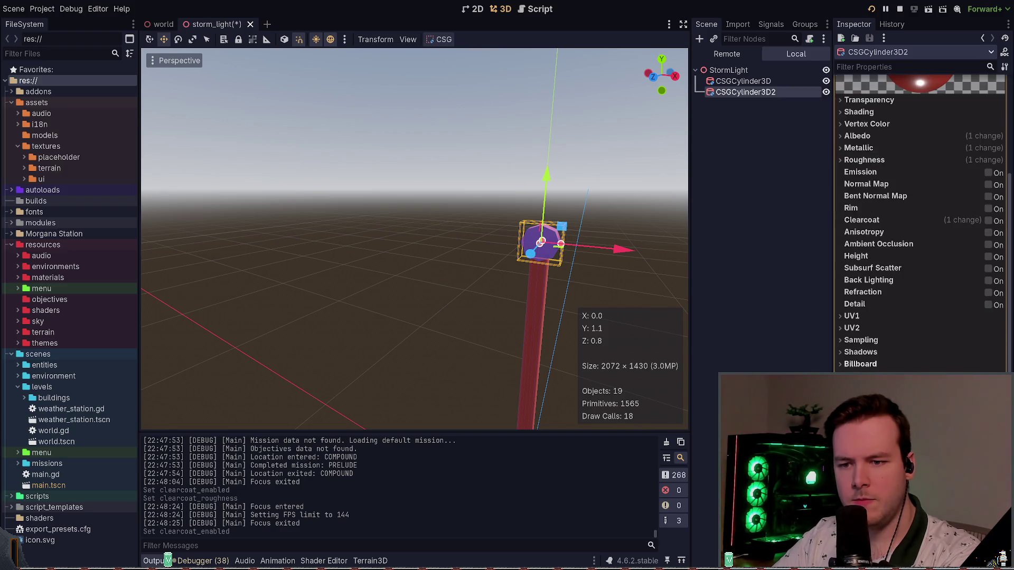
Browse the cap material's shadow, billboard, vertex colour and transparency sections
click(881, 354)
click(880, 353)
click(877, 364)
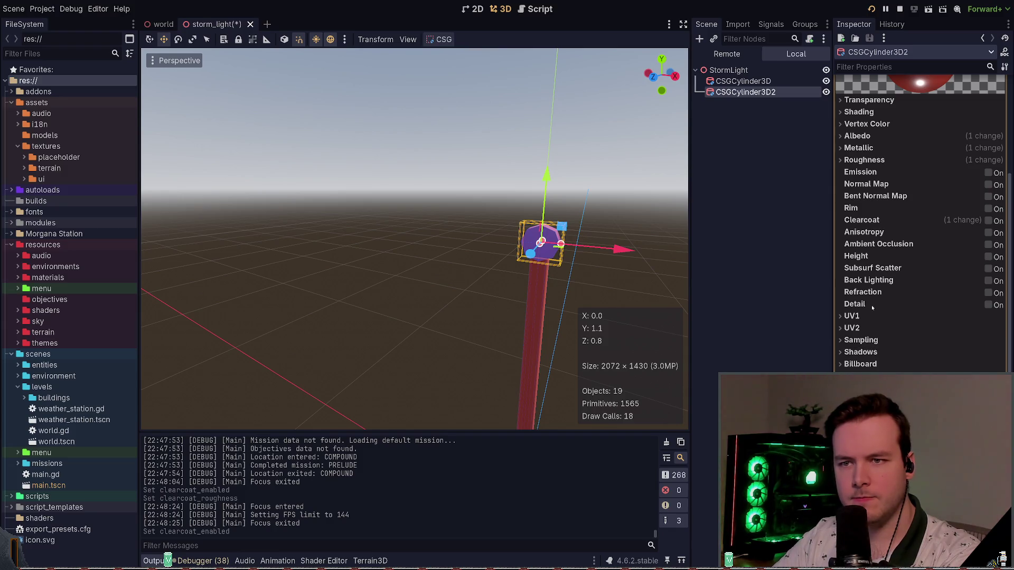
scroll(871, 305, up, 3)
click(877, 247)
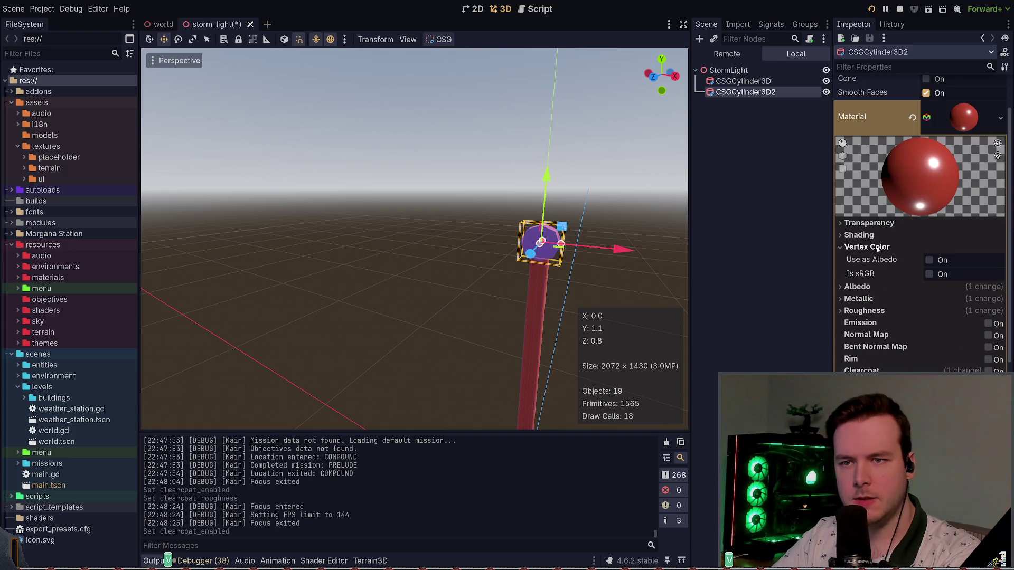
click(877, 247)
click(871, 224)
click(871, 225)
Look through the shading, vertex colour, albedo and metallic sections
click(872, 236)
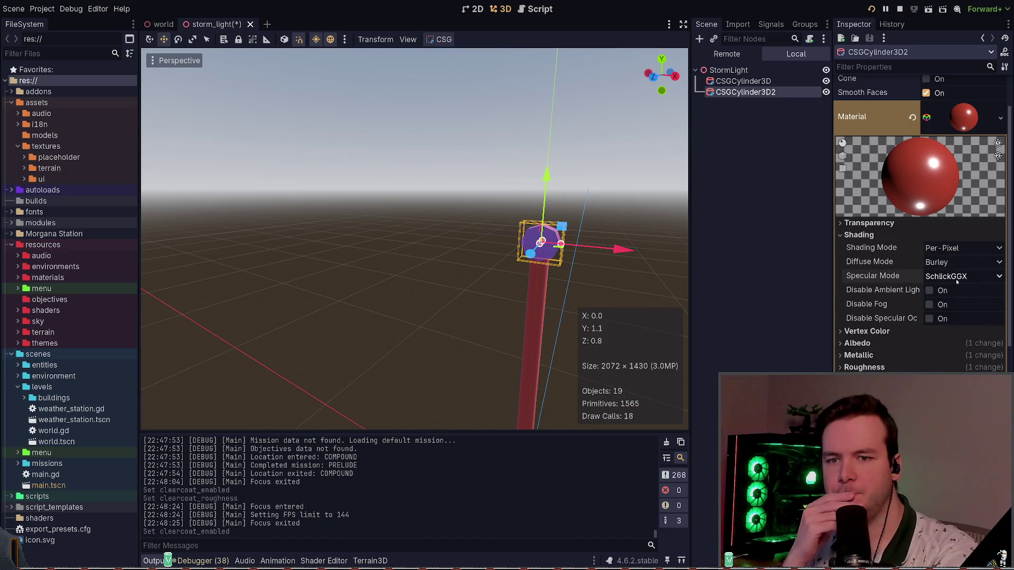
click(873, 235)
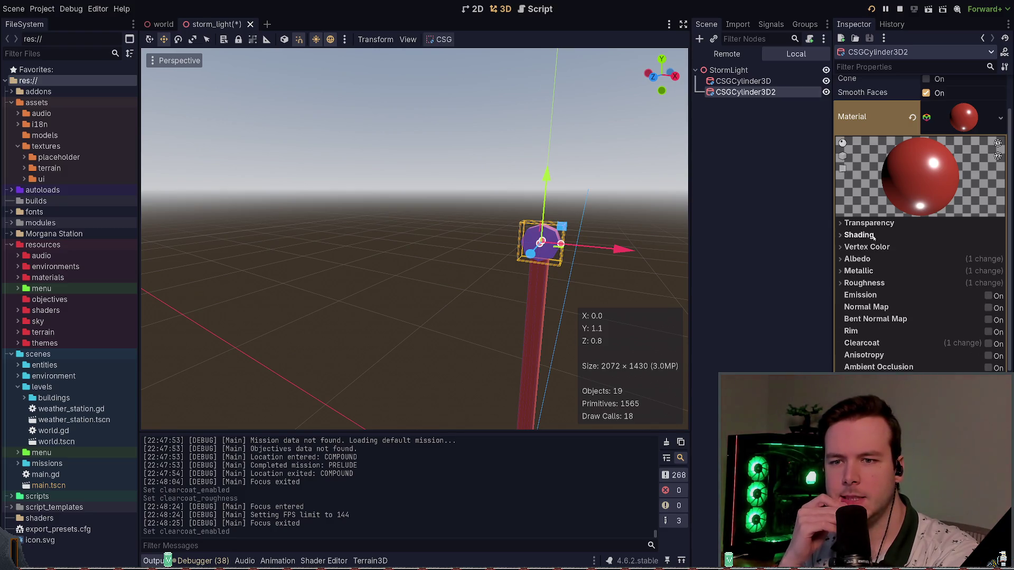
click(879, 248)
click(881, 248)
click(883, 260)
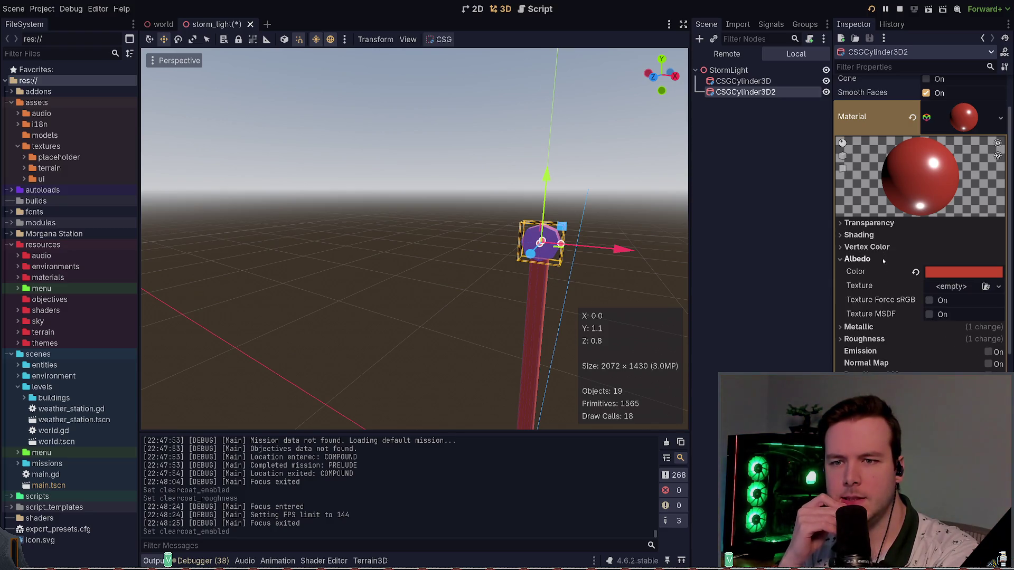
click(883, 258)
click(886, 270)
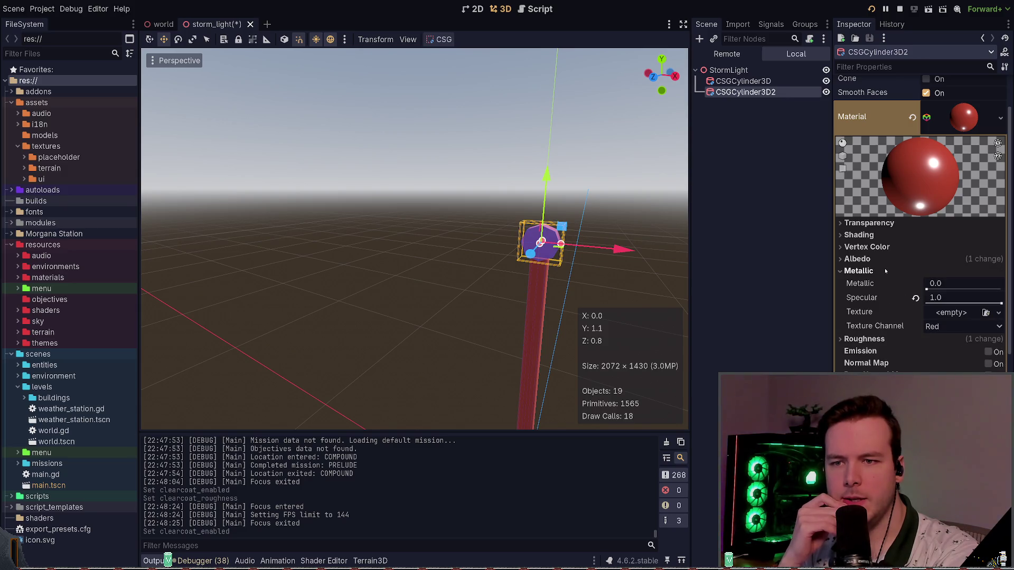
click(885, 270)
Drop the cap's roughness to zero and check the glossy look in the running game
click(886, 282)
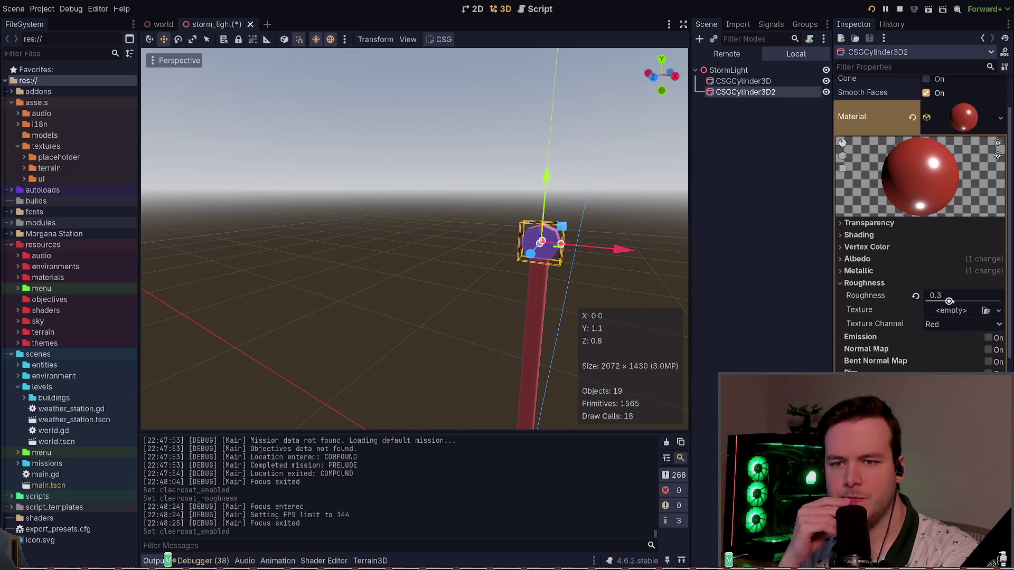
click(942, 301)
mouse_move(943, 301)
mouse_down()
mouse_move(926, 301)
mouse_move(932, 308)
mouse_up()
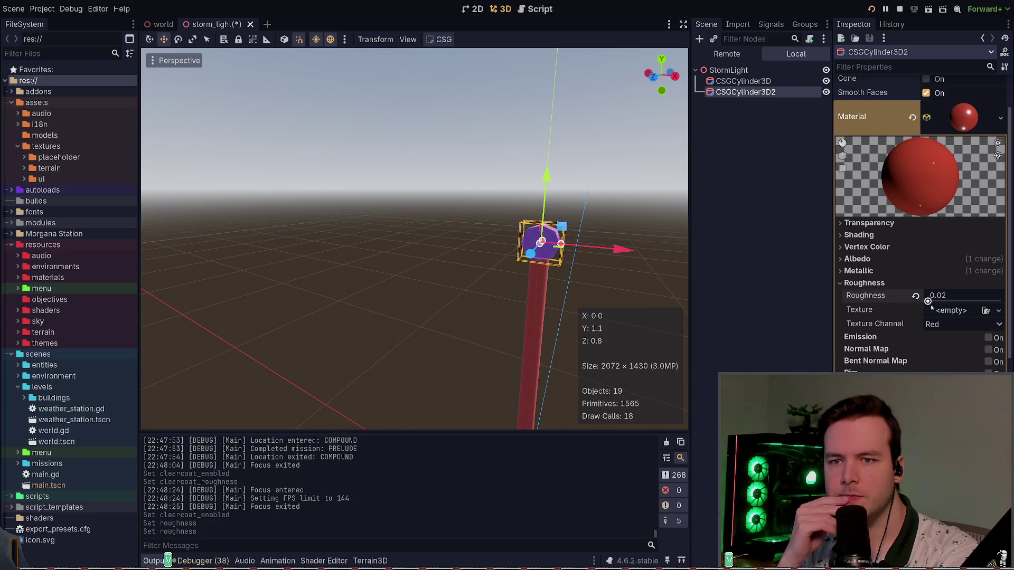
key(F5)
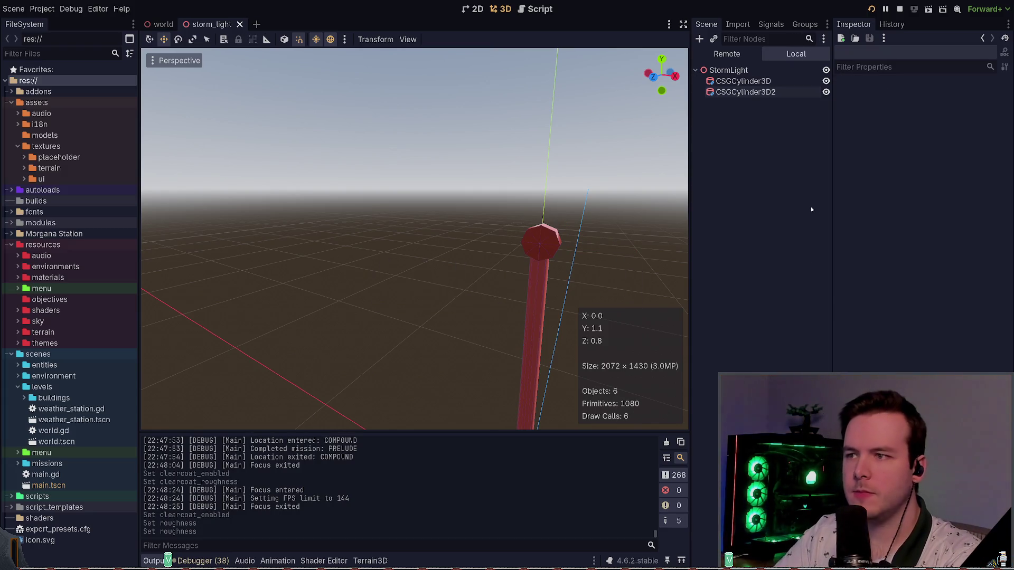
key(w)
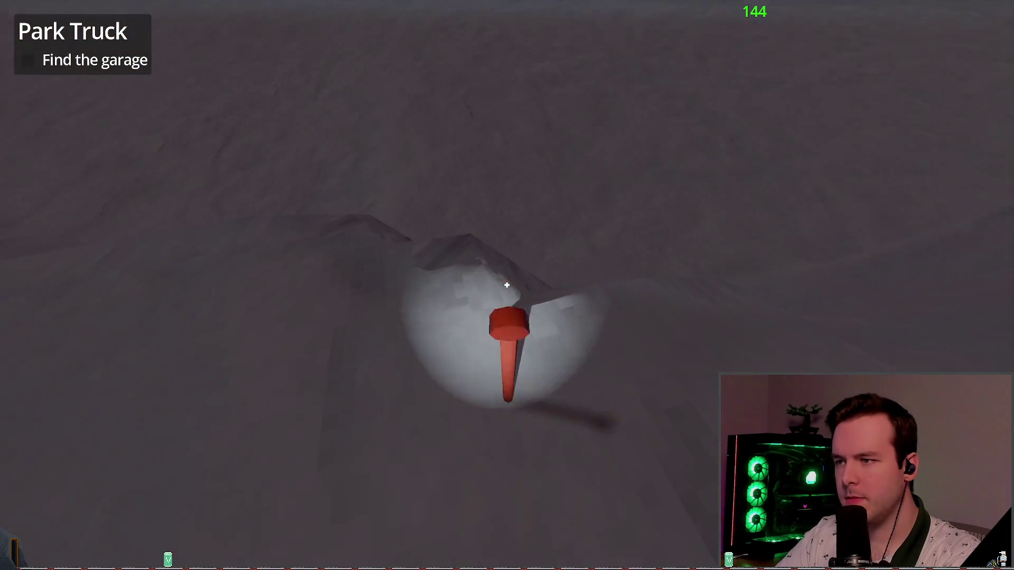
key(alt+Tab)
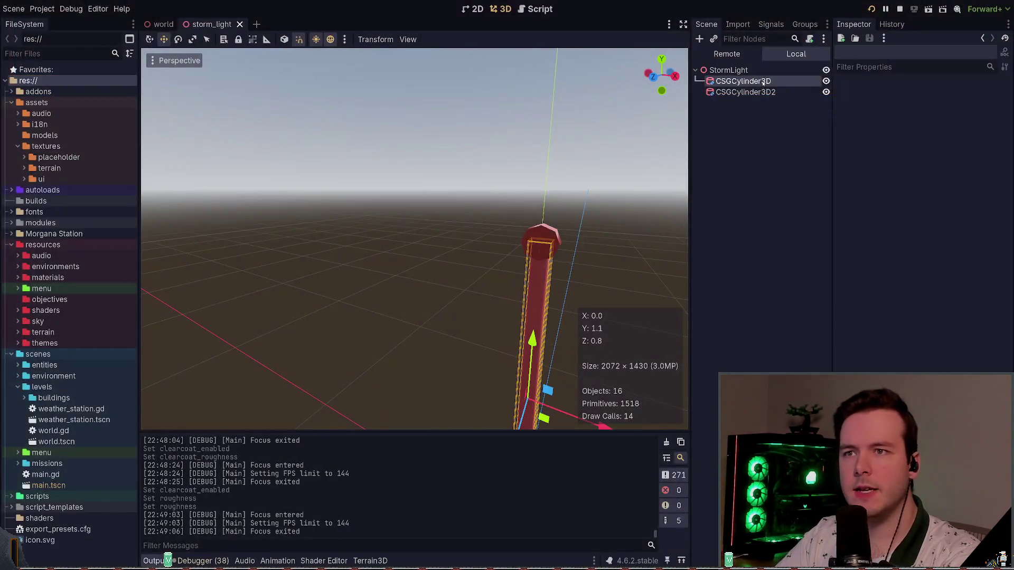
Reselect the cap and collapse its roughness settings
click(763, 94)
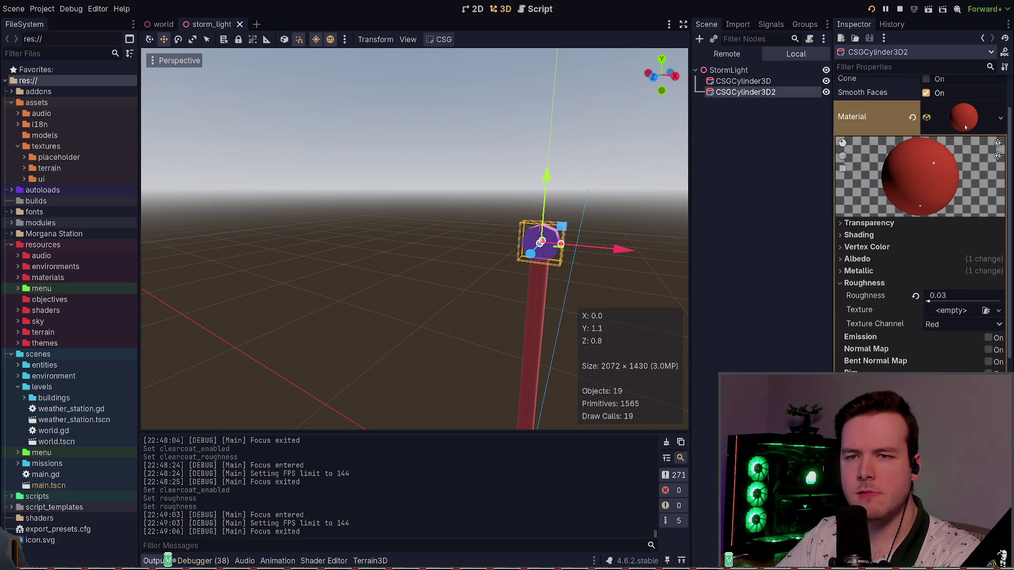
click(864, 283)
scroll(881, 285, down, 3)
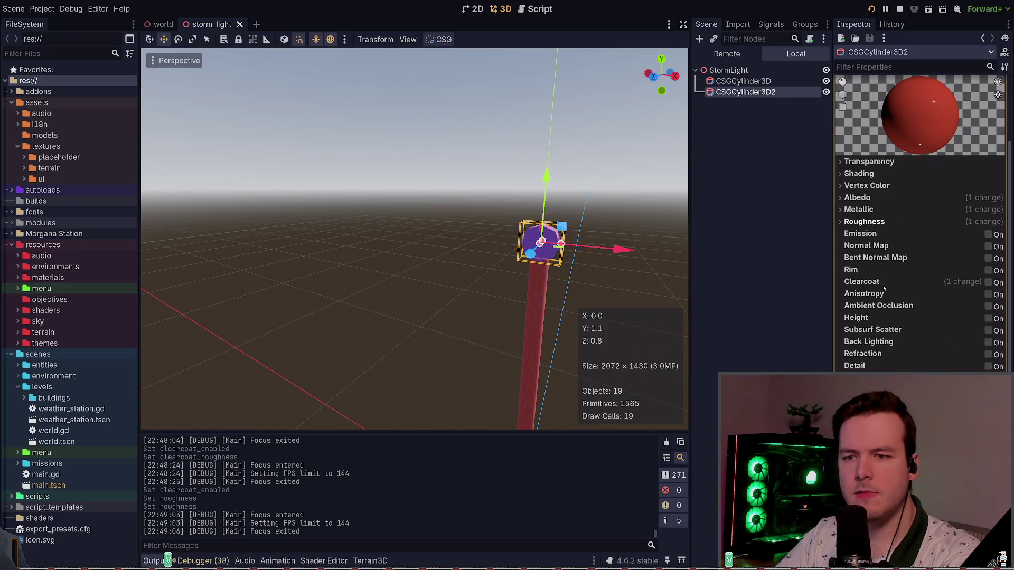
scroll(883, 288, down, 5)
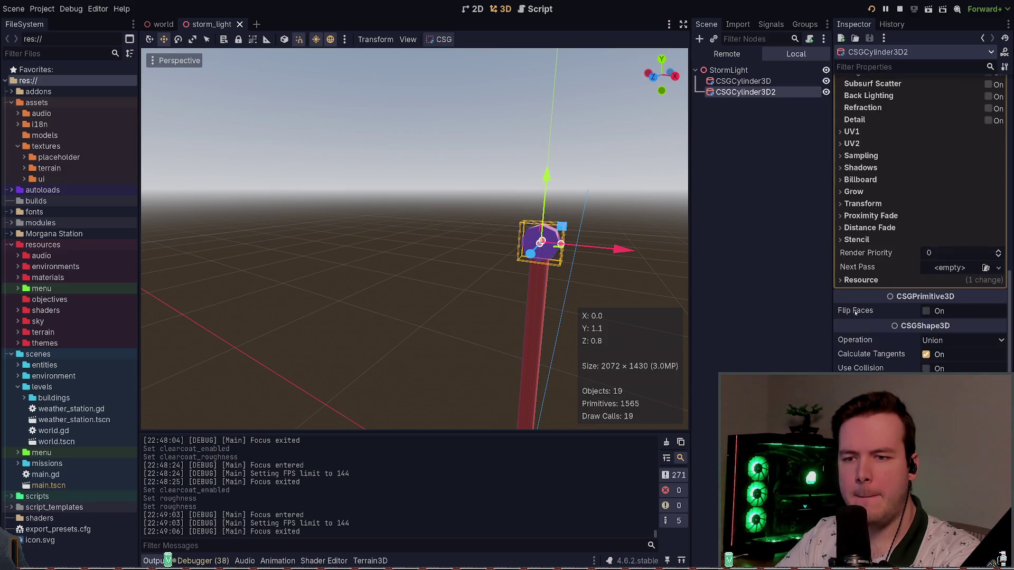